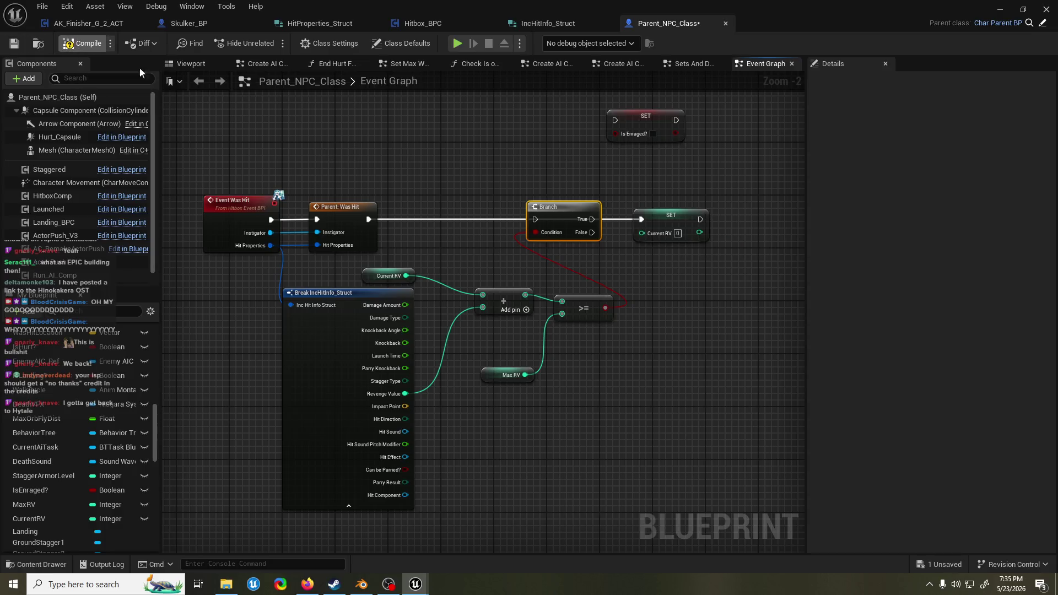
- Chain SET Current RV after Parent: Was Hit, fed by the Add result, then the Branch
mouse_move(363, 220)
mouse_down()
mouse_move(492, 220)
mouse_move(659, 293)
mouse_move(688, 283)
mouse_move(683, 289)
mouse_up()
key(Escape)
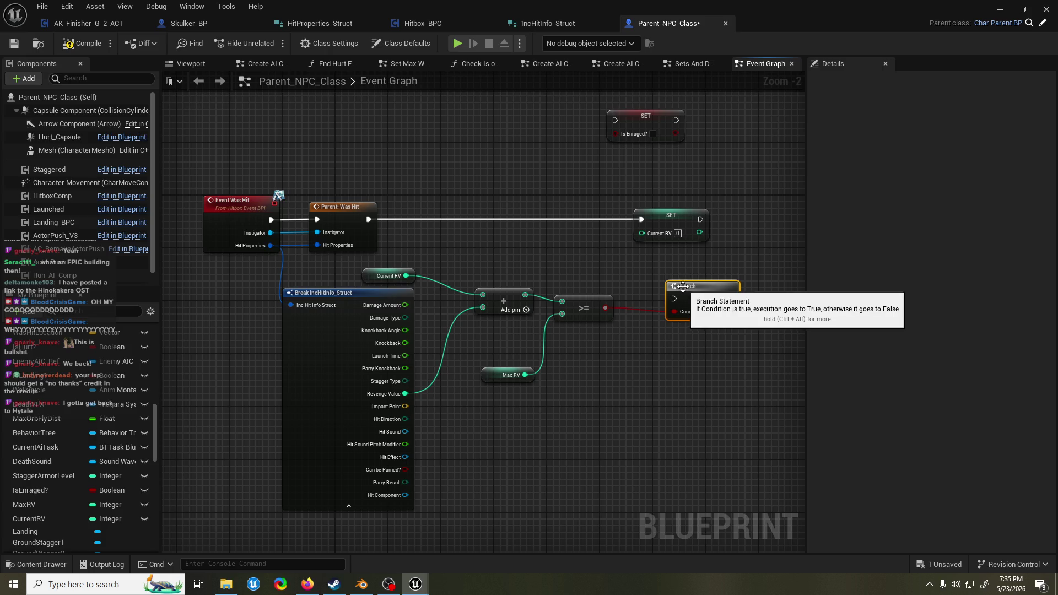
mouse_move(669, 229)
mouse_down()
mouse_move(589, 223)
mouse_move(525, 295)
mouse_up()
drag(564, 232, 476, 245)
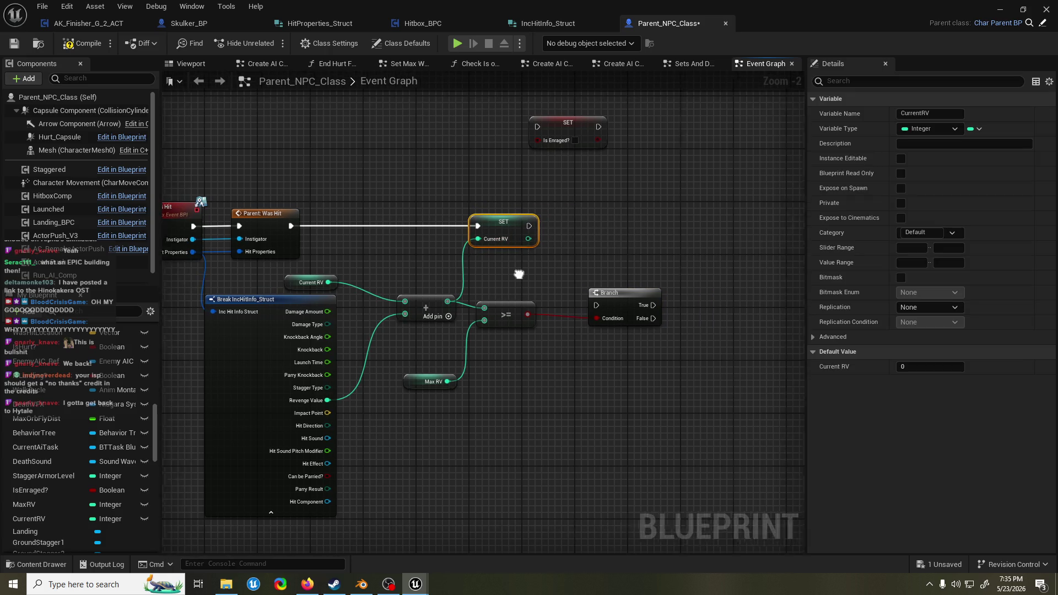
drag(631, 303, 605, 226)
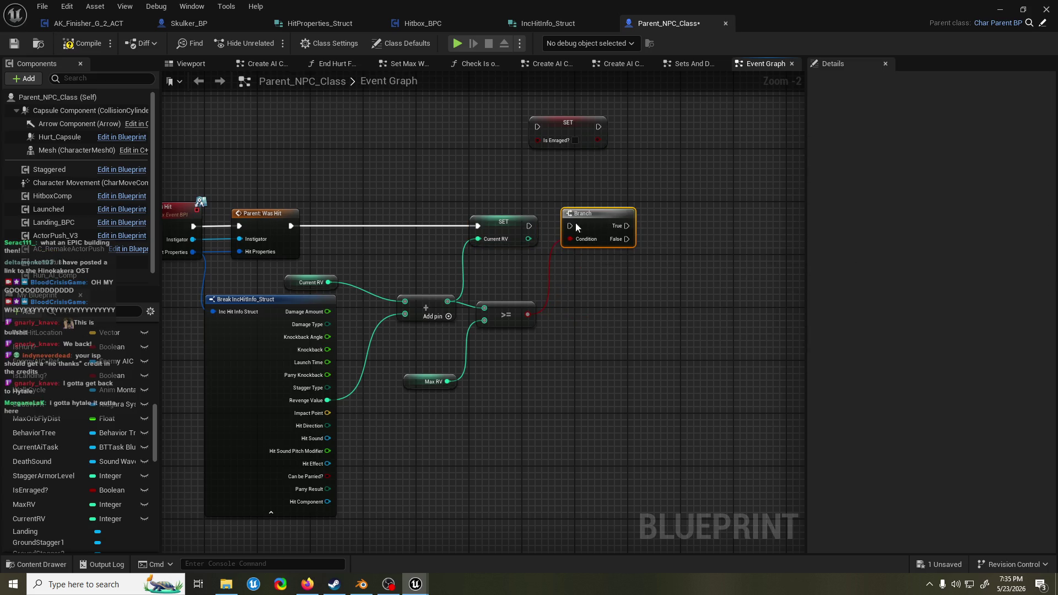
drag(538, 226, 570, 226)
- Connect the Branch's True output to SET Is Enraged? and tidy the Current RV nodes
mouse_move(541, 176)
mouse_down()
mouse_move(650, 229)
mouse_move(654, 260)
mouse_up()
drag(567, 254, 609, 254)
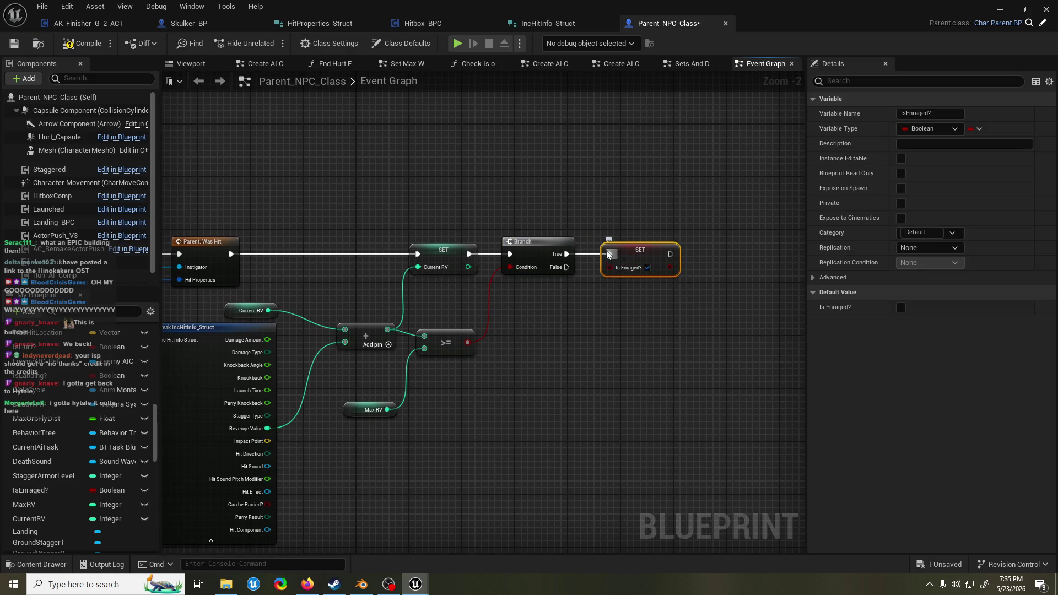
drag(230, 156, 328, 149)
mouse_move(505, 168)
mouse_down()
mouse_move(435, 166)
mouse_move(447, 128)
mouse_up()
drag(403, 162, 666, 394)
mouse_move(396, 345)
mouse_down()
mouse_move(416, 345)
mouse_move(413, 306)
mouse_up()
click(416, 345)
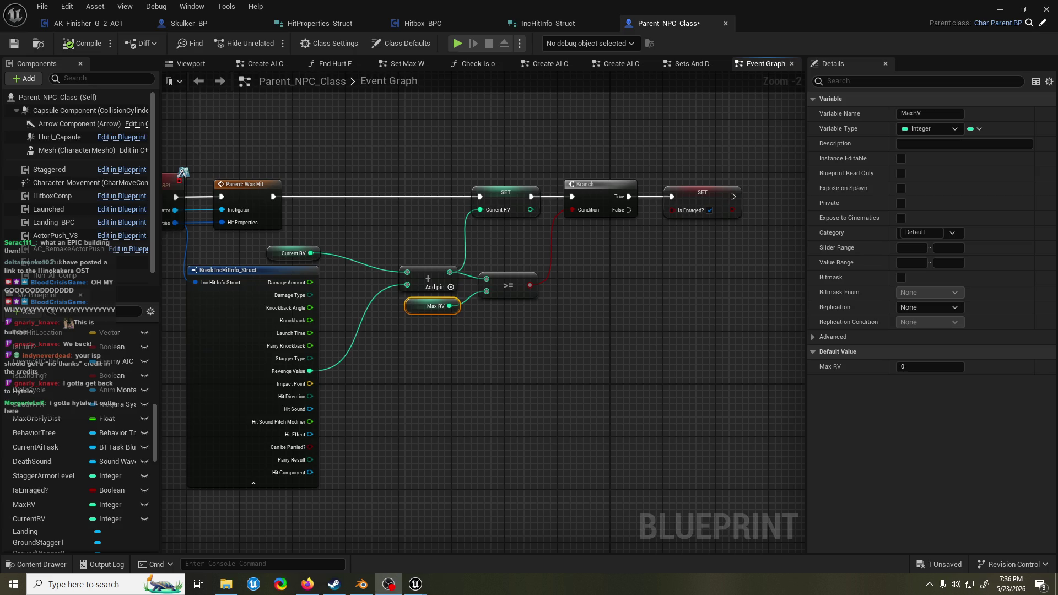
- Save Parent_NPC_Class with Ctrl+S and switch to the HitProperties_Struct asset
click(436, 4)
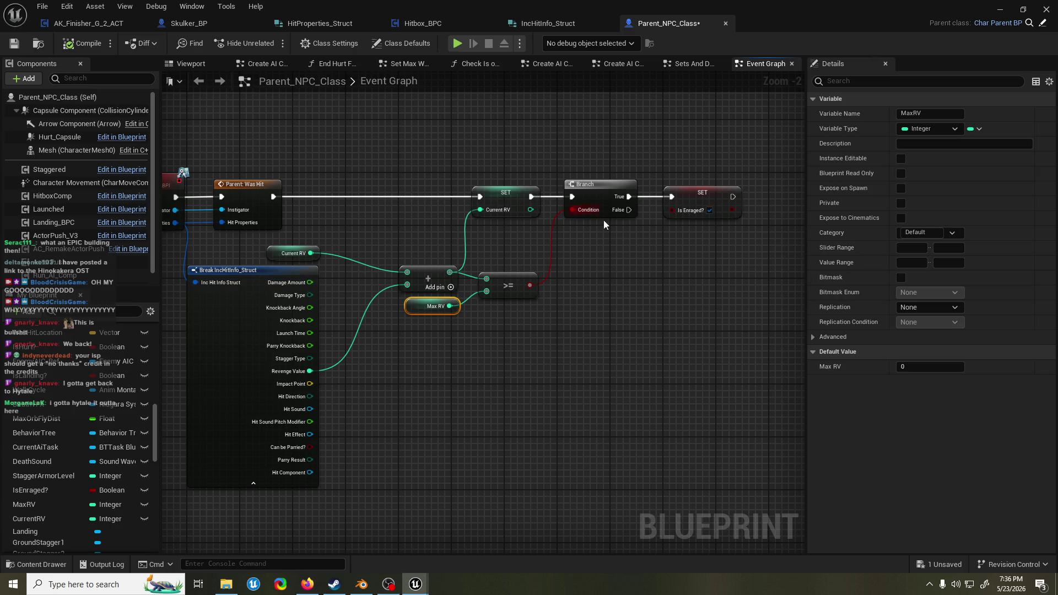
click(646, 173)
key(ctrl+s)
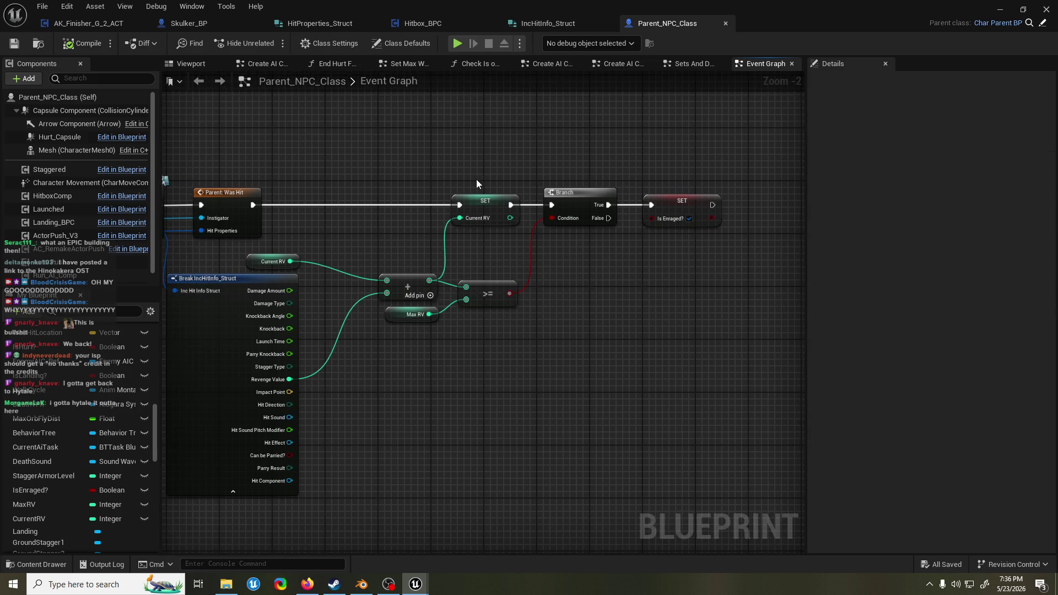
scroll(524, 171, up, 1)
scroll(518, 210, down, 3)
scroll(488, 247, up, 3)
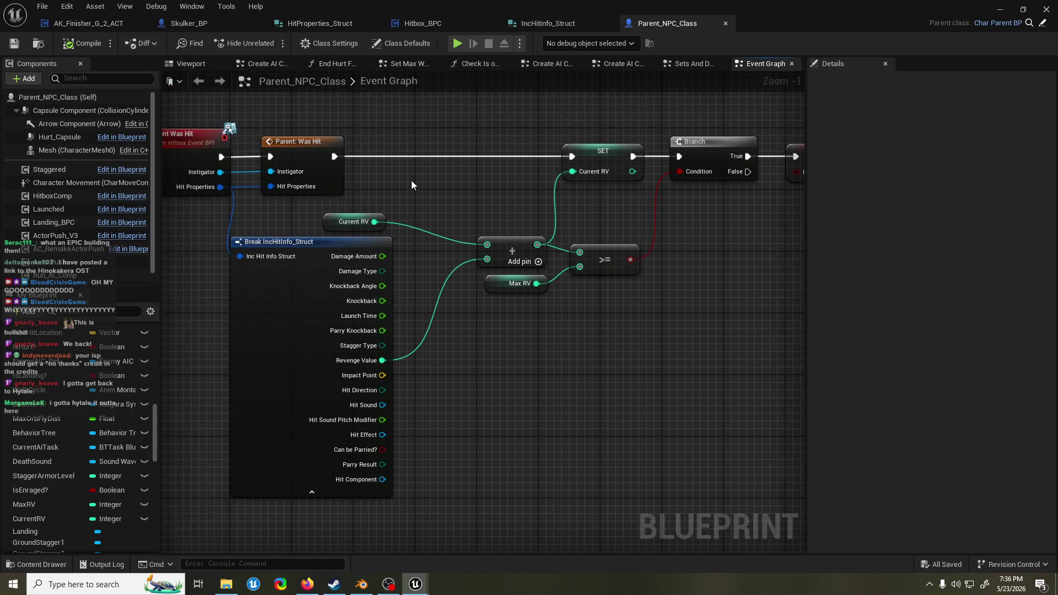
click(342, 18)
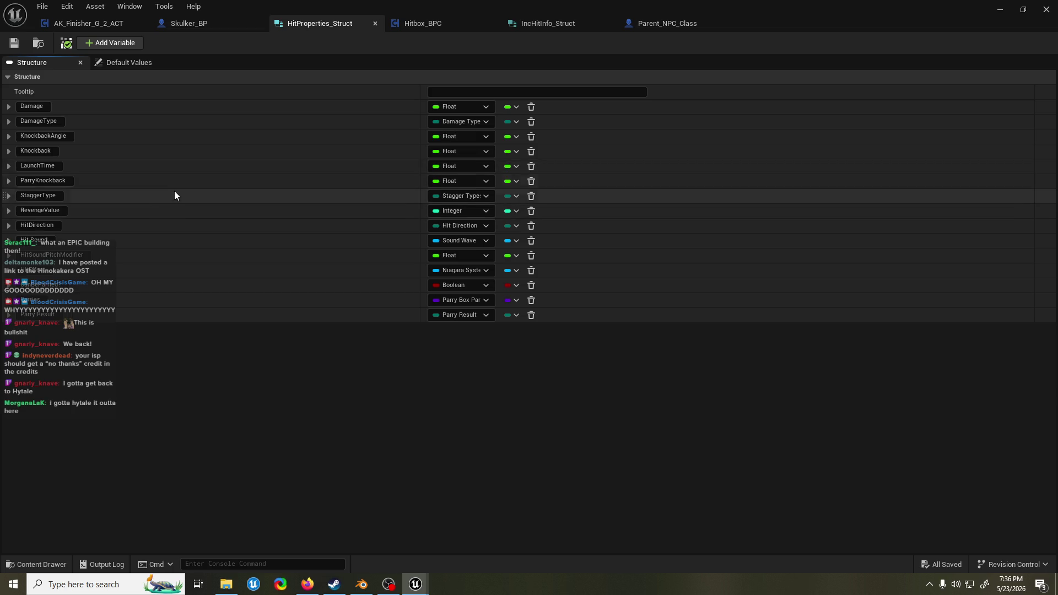
- Change RevengeValue to Float in HitProperties_Struct and save
click(447, 211)
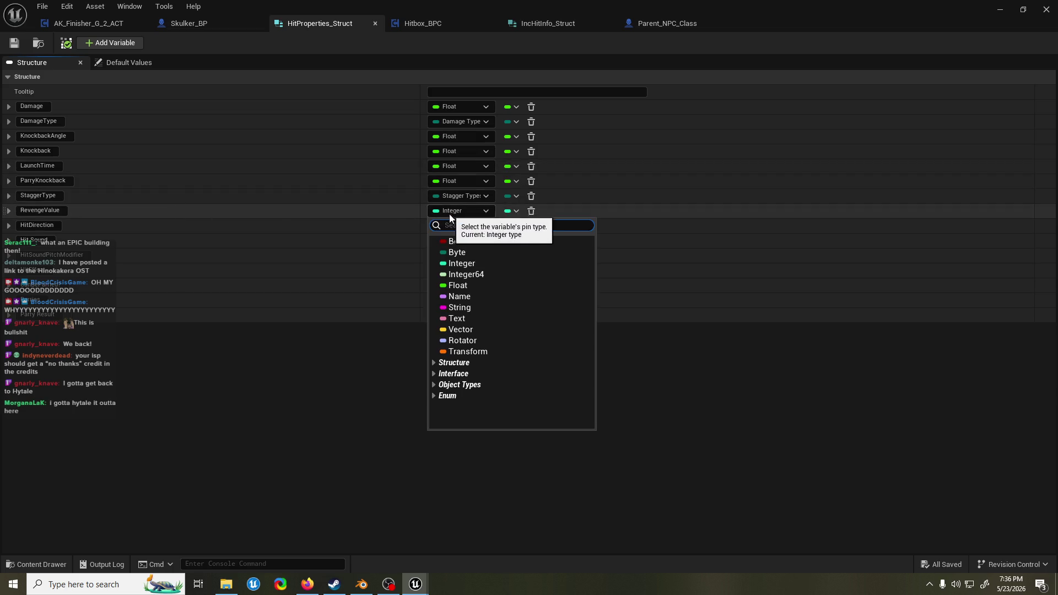
click(483, 285)
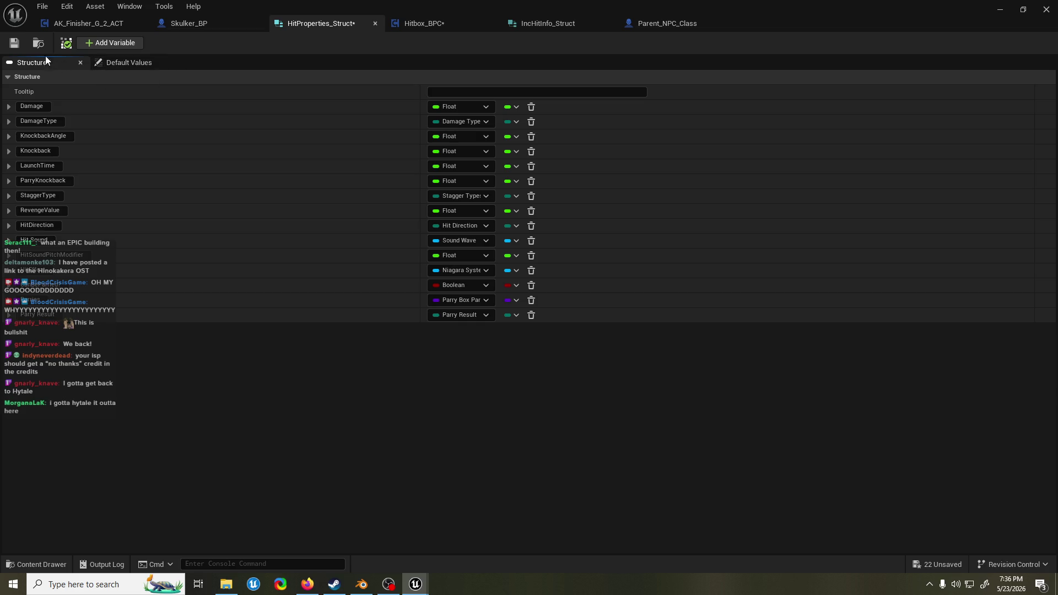
key(ctrl+s)
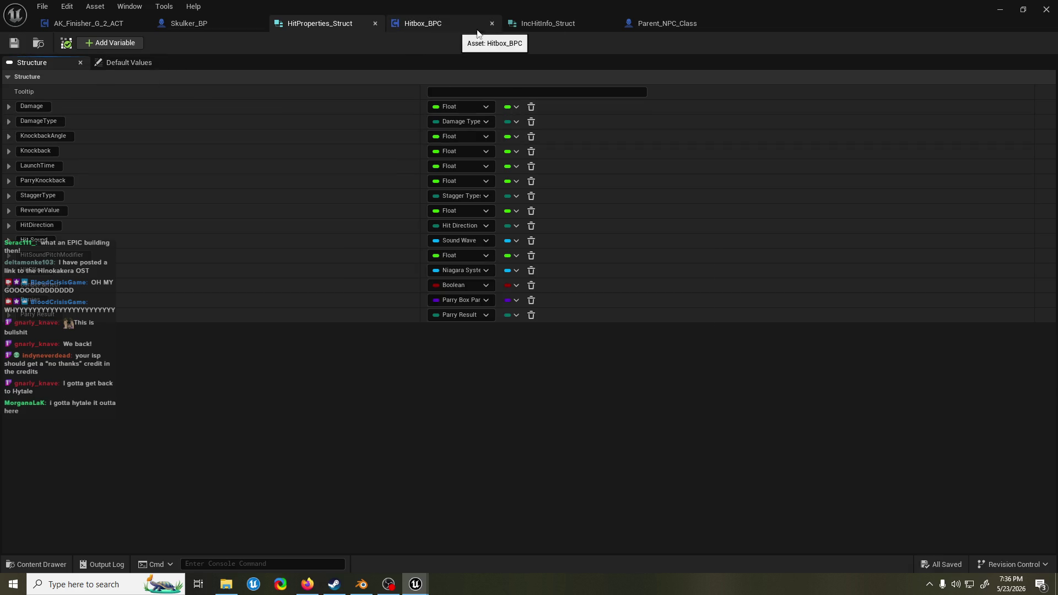
- Make IncHitInfo_Struct's RevengeValue a Float, save all, and wire Hitbox_BPC's Revenge Value pins
click(533, 25)
click(30, 63)
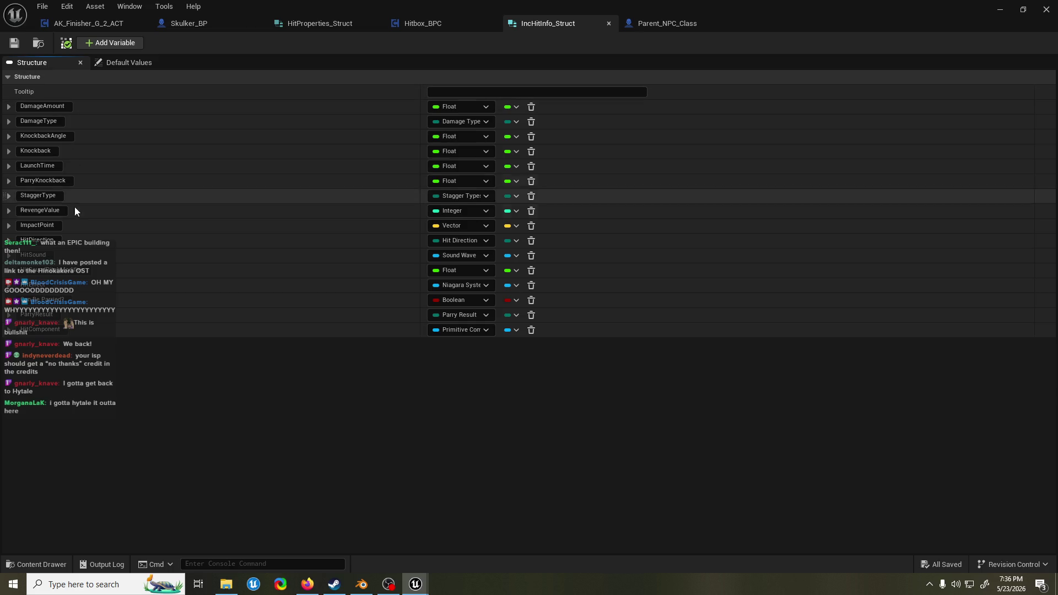
click(452, 210)
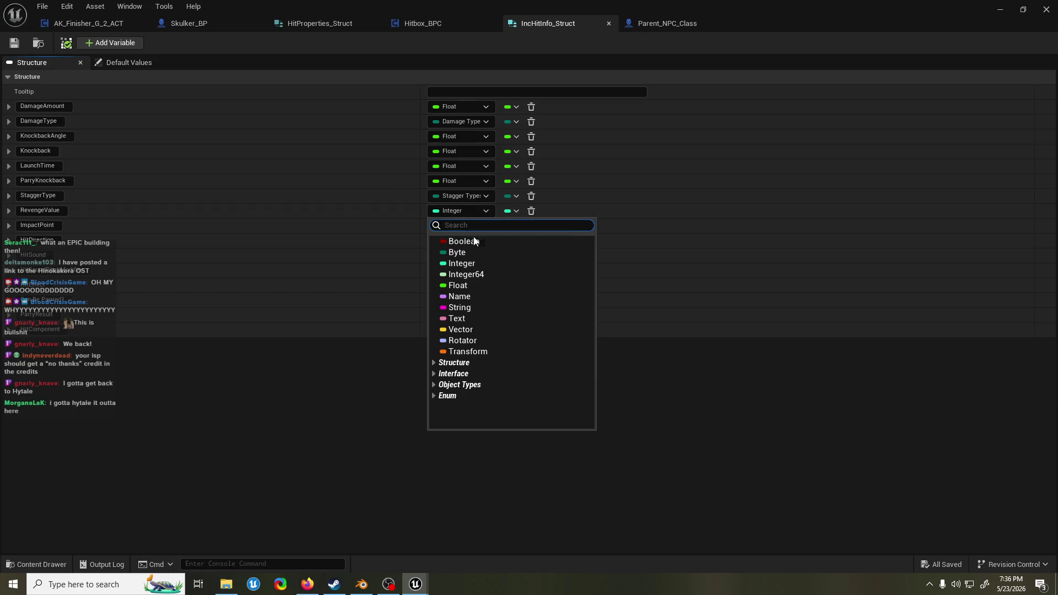
click(473, 284)
key(ctrl+shift+s)
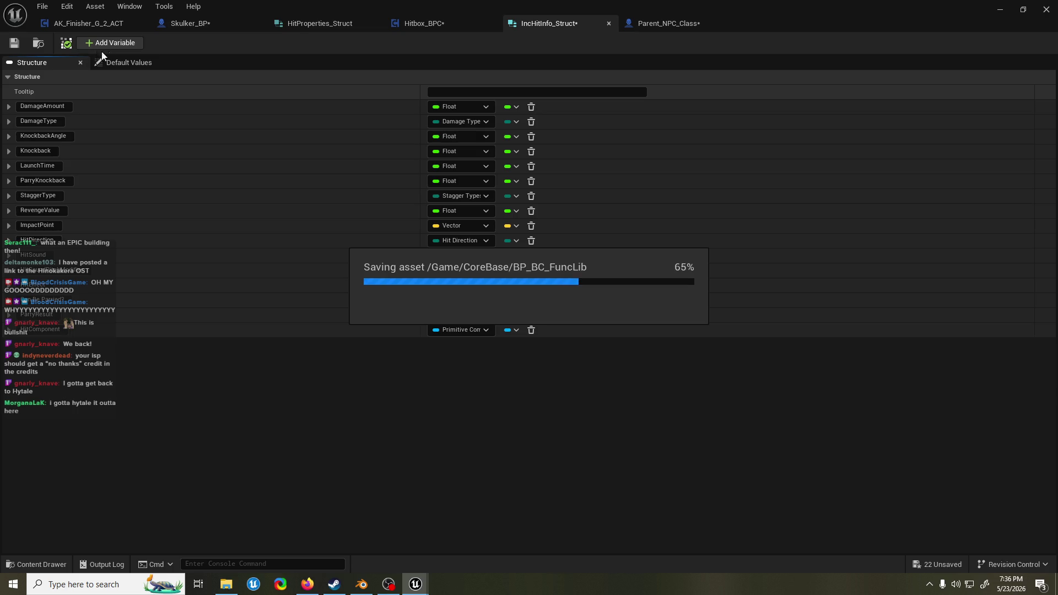
click(410, 24)
drag(460, 324, 511, 326)
- Join Hitbox_BPC's two Revenge Value pins and save the blueprint
alt+click(511, 475)
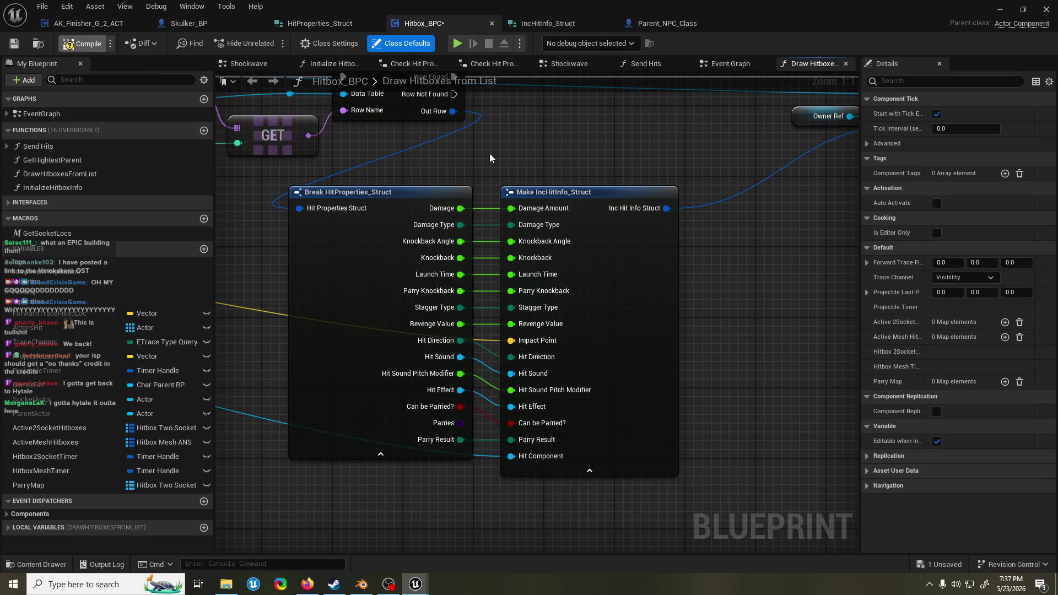
drag(601, 132, 589, 147)
key(ctrl+s)
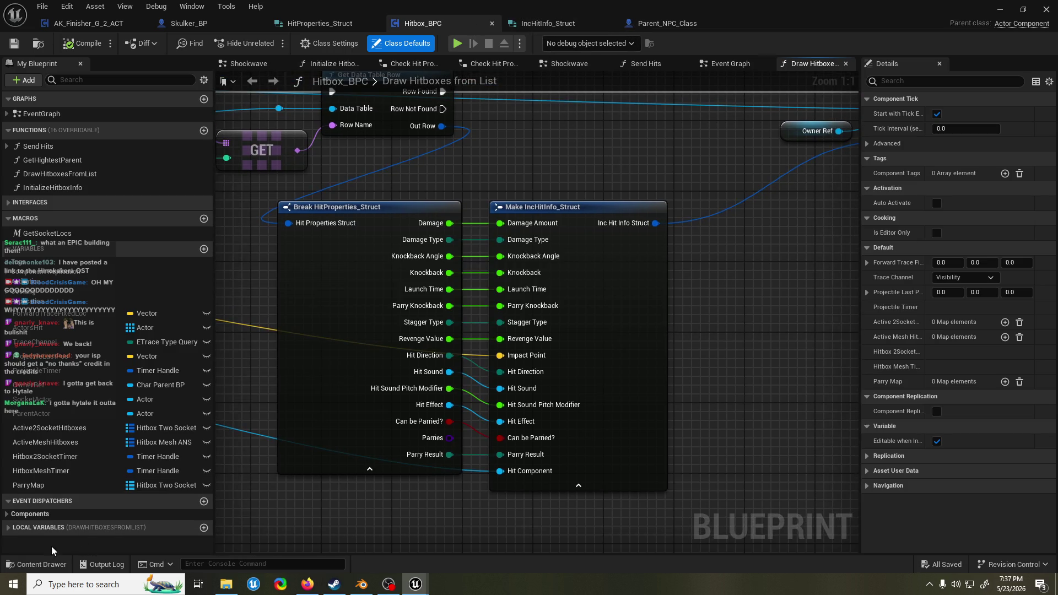
- Search the Content Drawer for 'combo hb' and open the AK_BasicCombo_HBDT data table
click(36, 564)
text(combo hb)
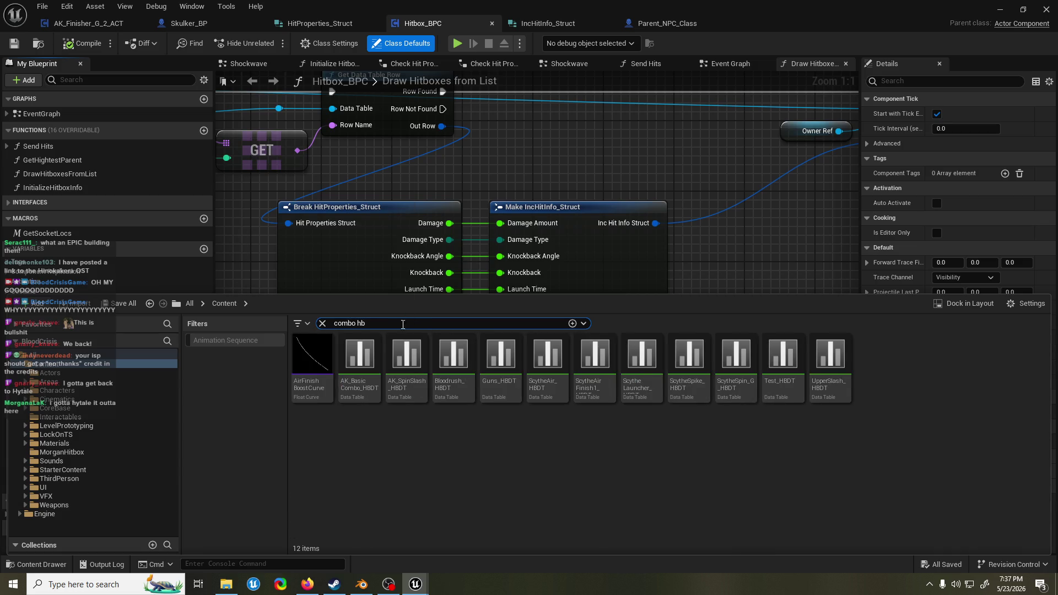
double_click(361, 357)
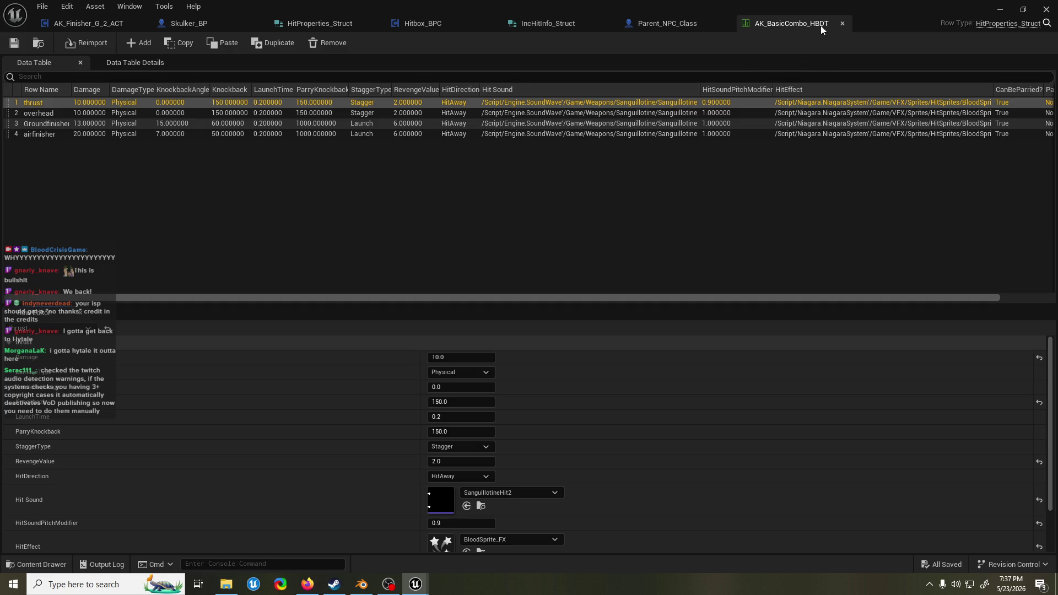
click(557, 23)
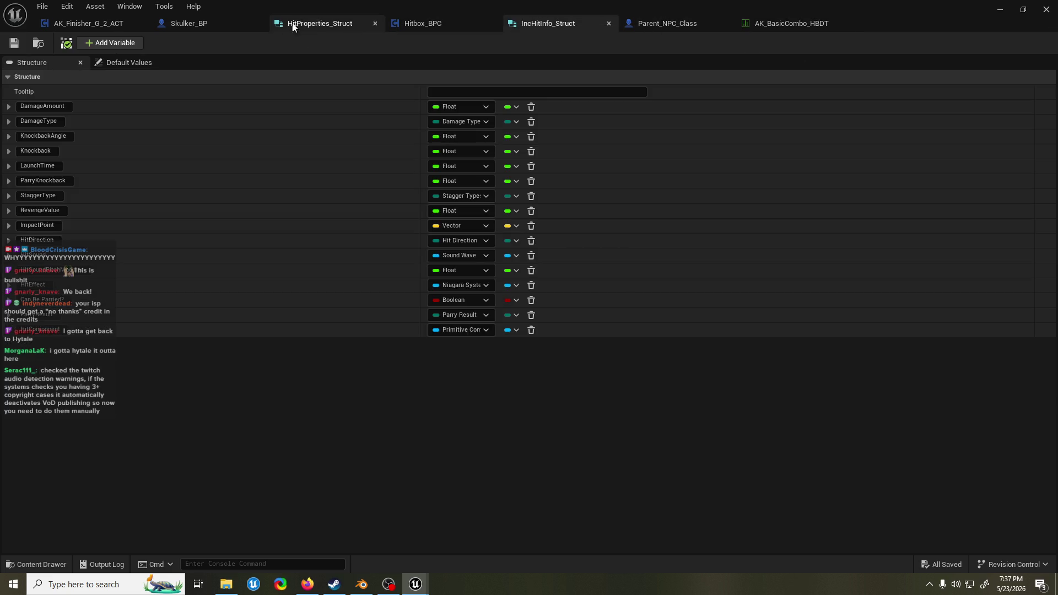
- Compile Skulker_BP, delete its Event Was Hit and Parent: Was Hit nodes, and recompile
click(203, 23)
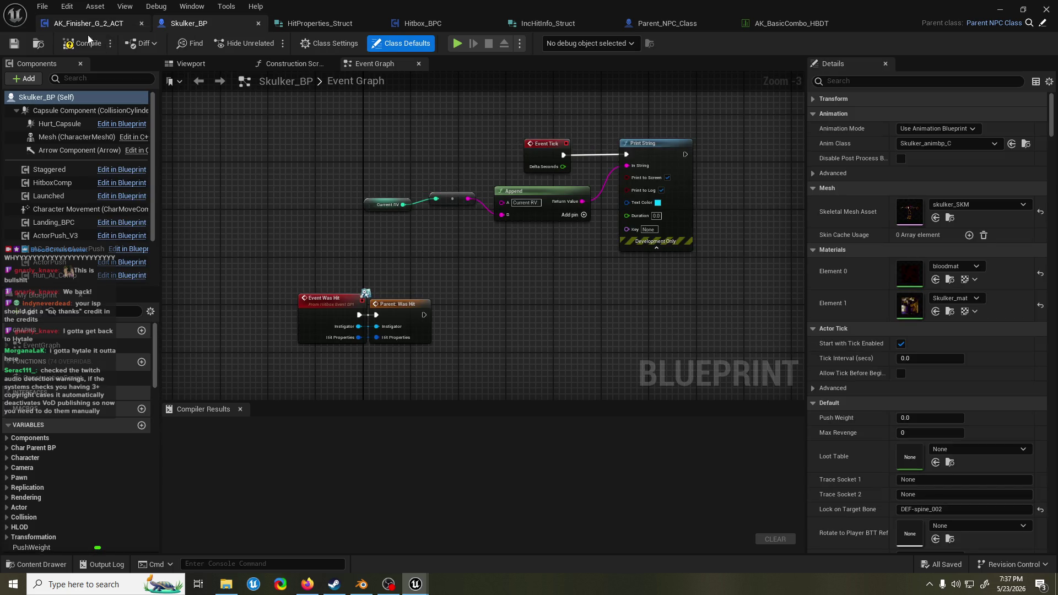
click(84, 46)
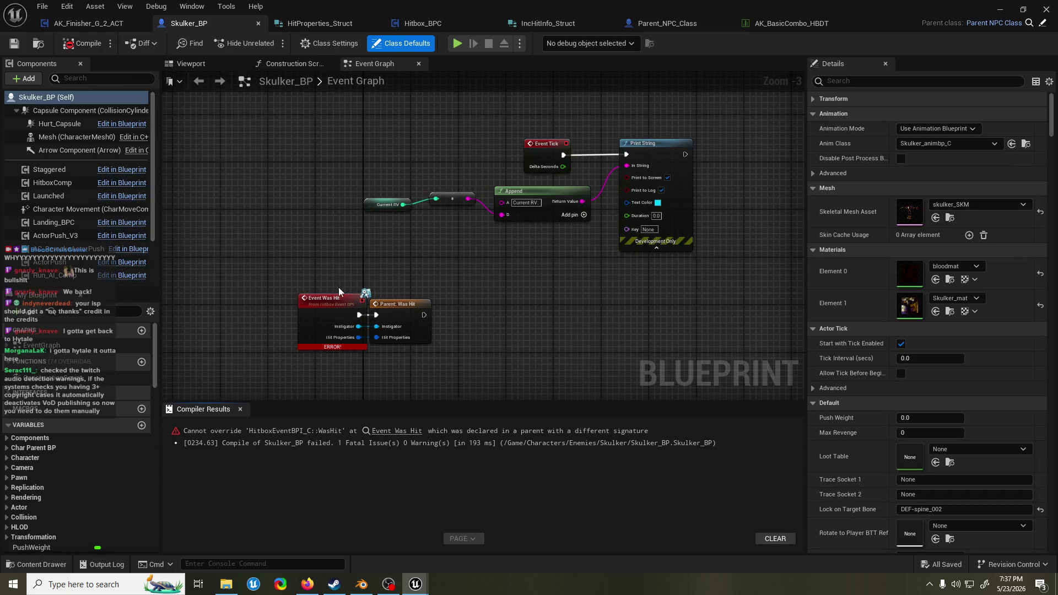
drag(339, 292, 330, 273)
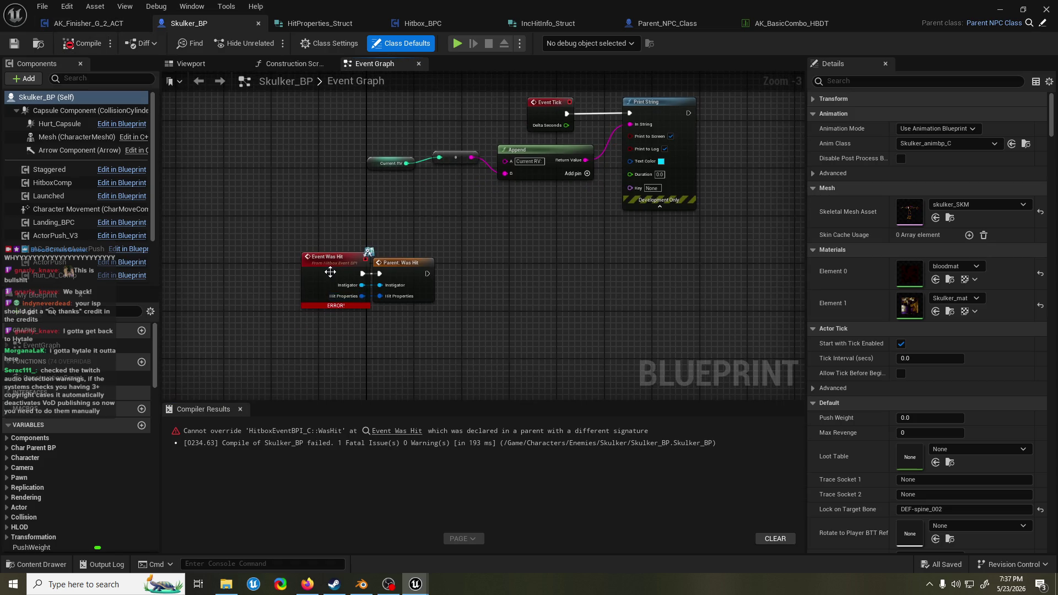
drag(292, 231, 408, 307)
key(Delete)
click(83, 43)
drag(293, 244, 301, 187)
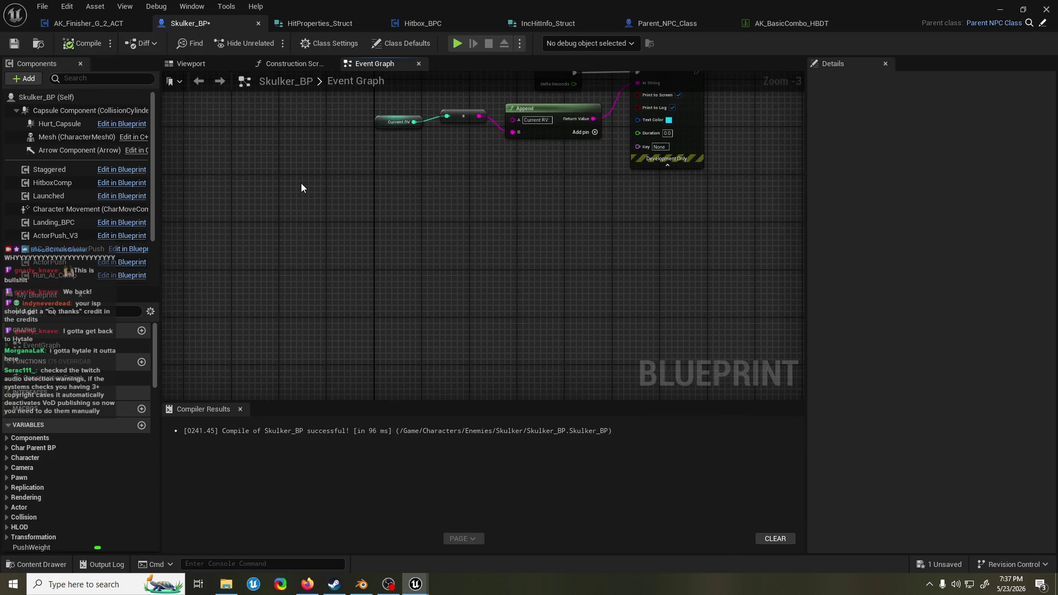
- Close AK_Finisher_G_2_ACT, discard a trial Event Was Hit node, then recompile and save Skulker_BP
click(89, 23)
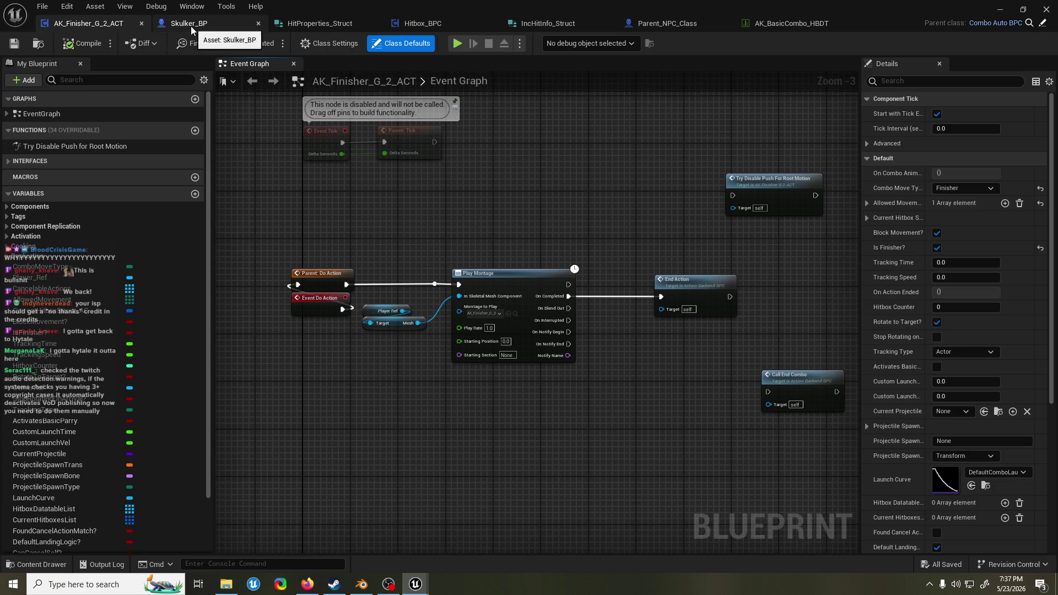
click(141, 24)
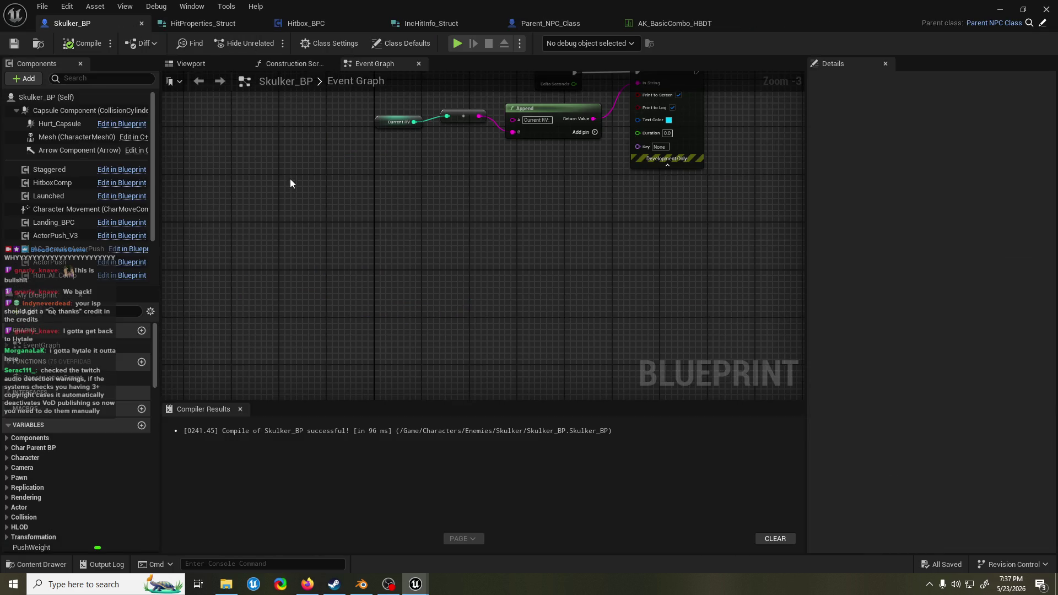
right_click(300, 213)
text(event was hi)
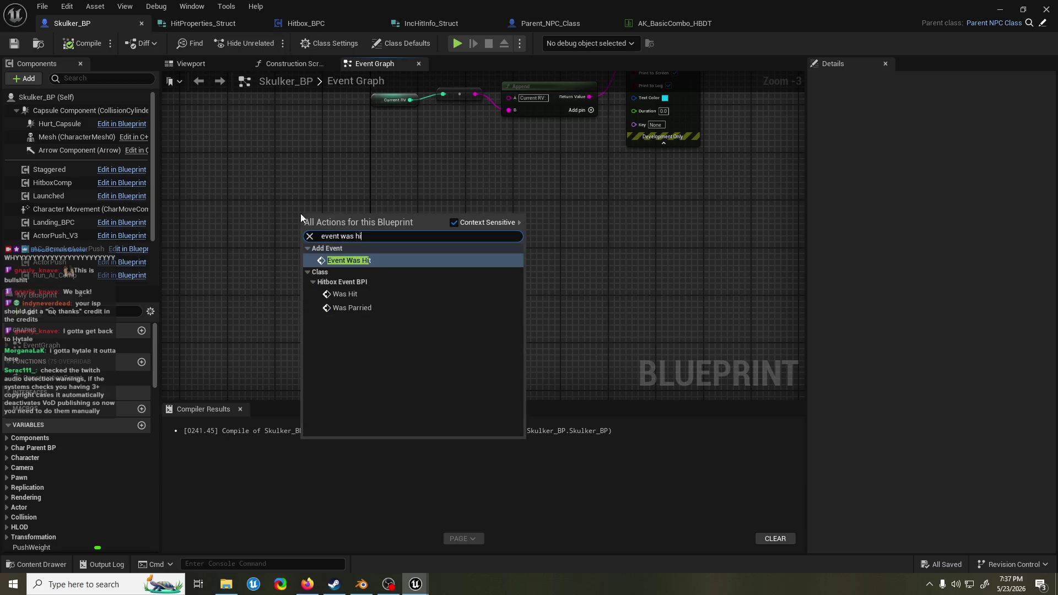
key(Return)
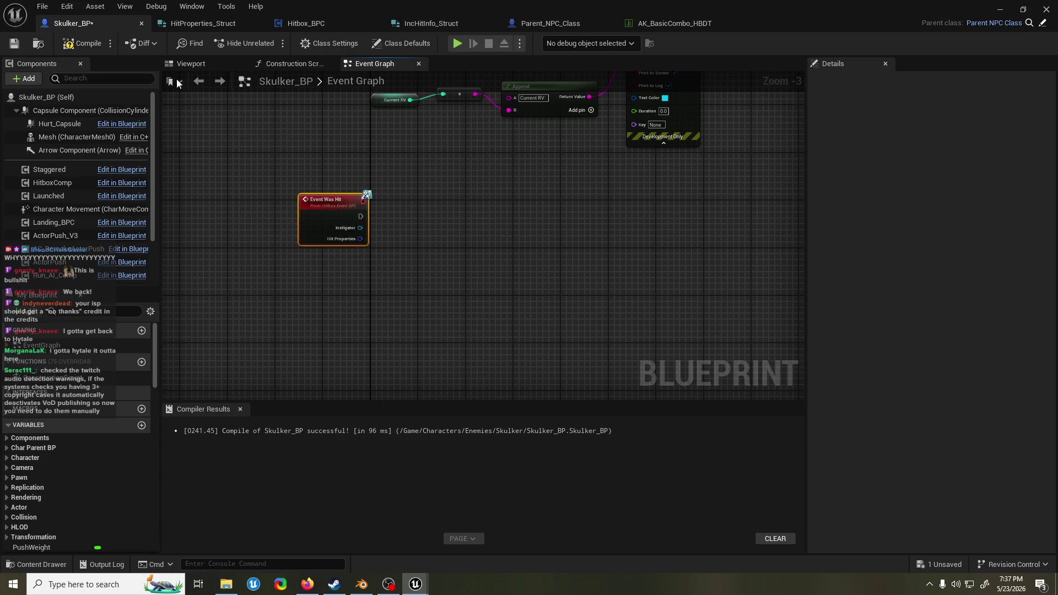
key(Delete)
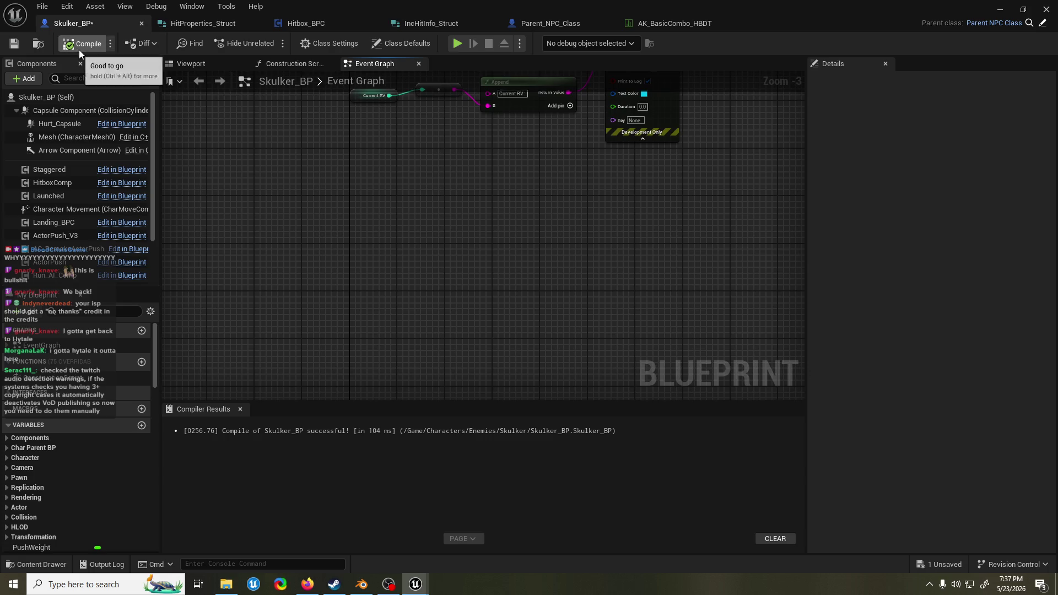
click(78, 48)
key(ctrl+s)
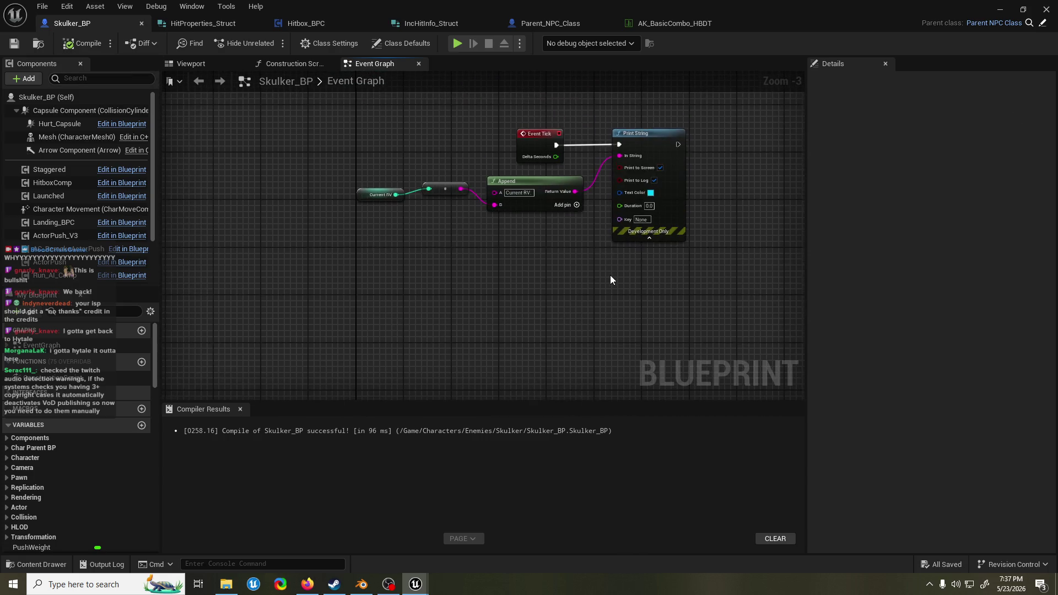
click(551, 23)
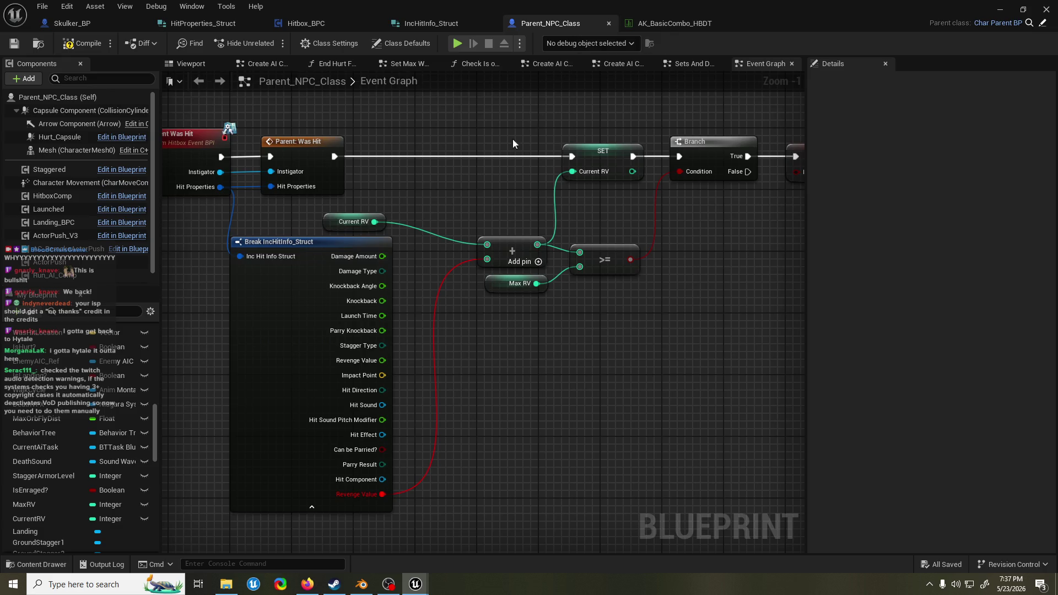
- Delete the Add, Max RV, SET Current RV and >= revenge calculation nodes
alt+click(392, 488)
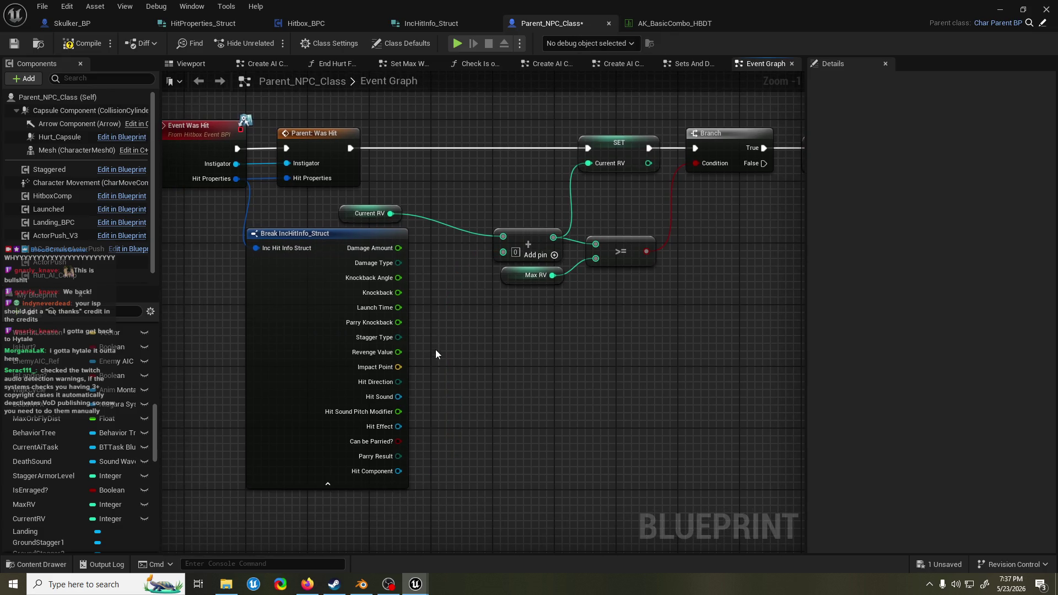
drag(485, 190, 544, 320)
key(Delete)
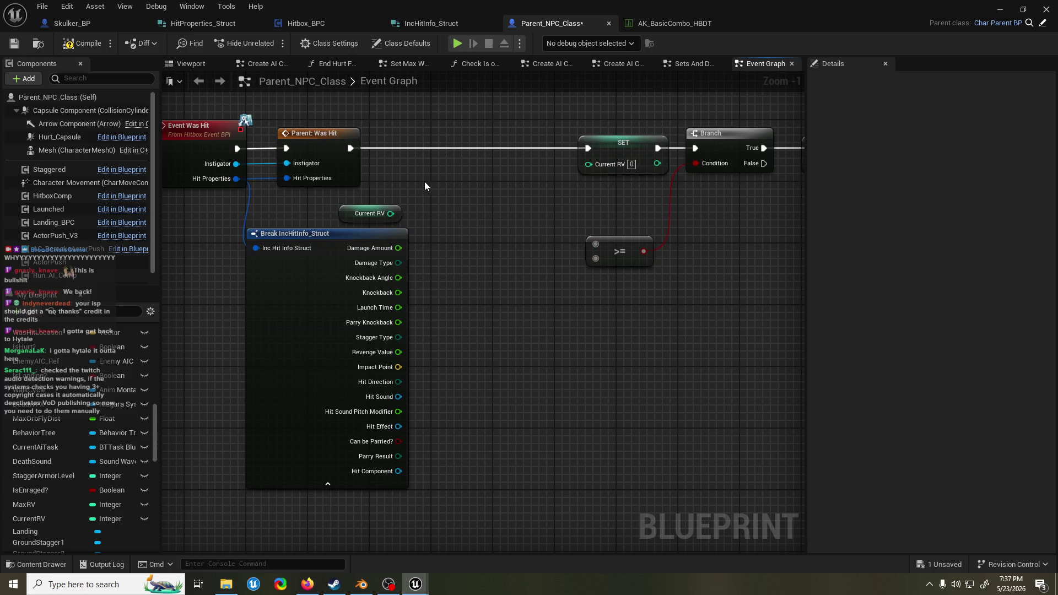
click(370, 214)
key(Delete)
click(618, 155)
key(Delete)
click(620, 252)
key(Delete)
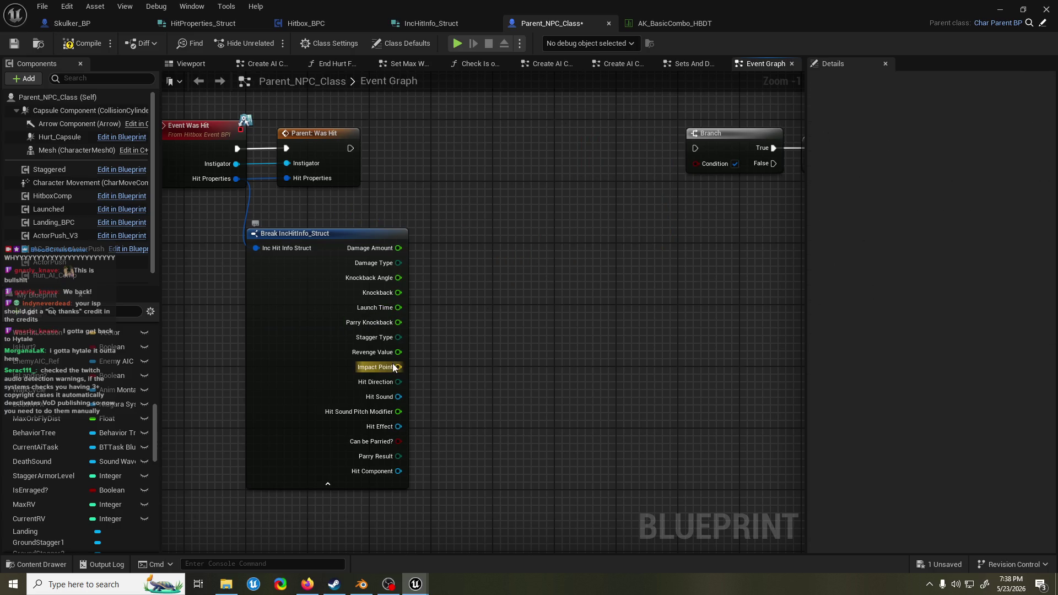
drag(397, 353, 484, 188)
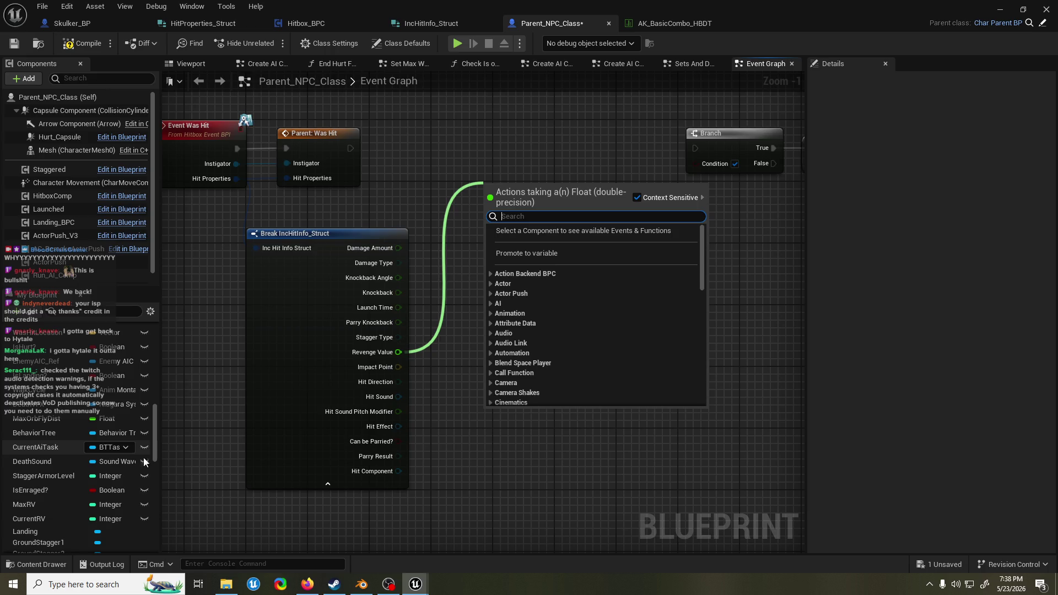
- Change the CurrentRV and MaxRV variable types to Float
click(53, 518)
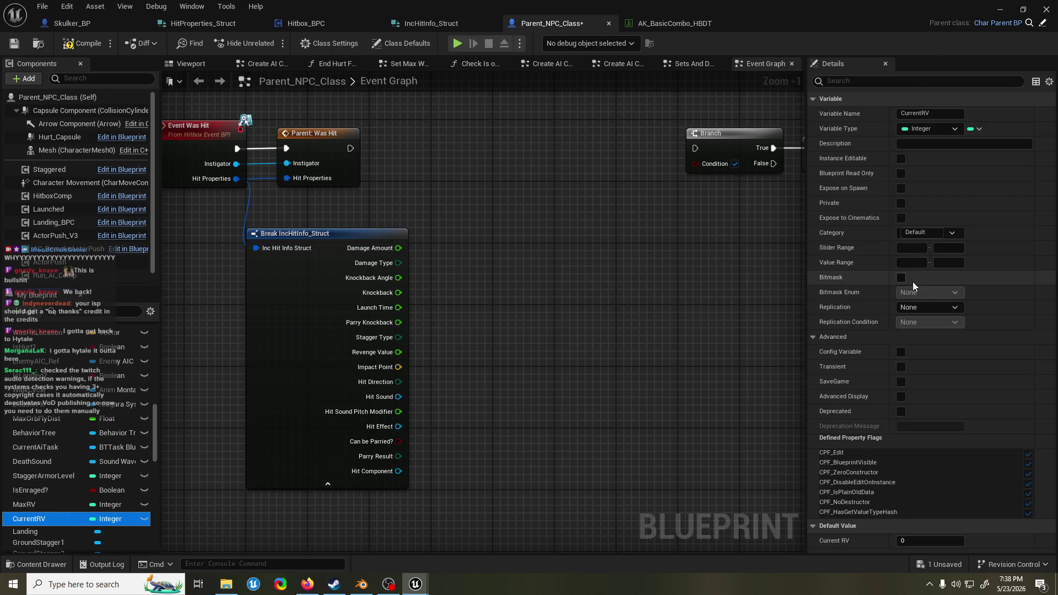
click(106, 519)
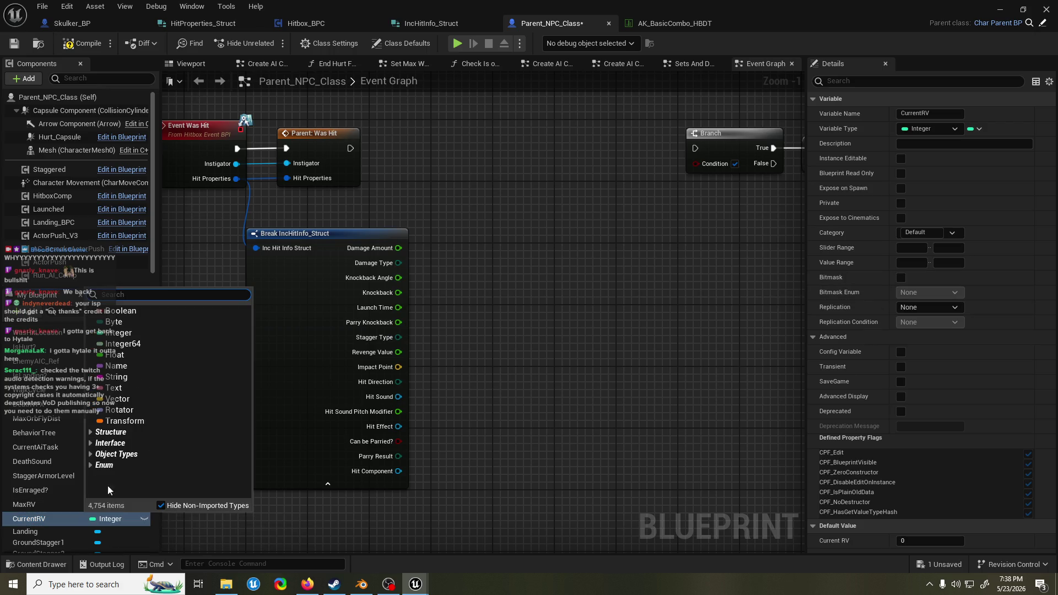
click(148, 353)
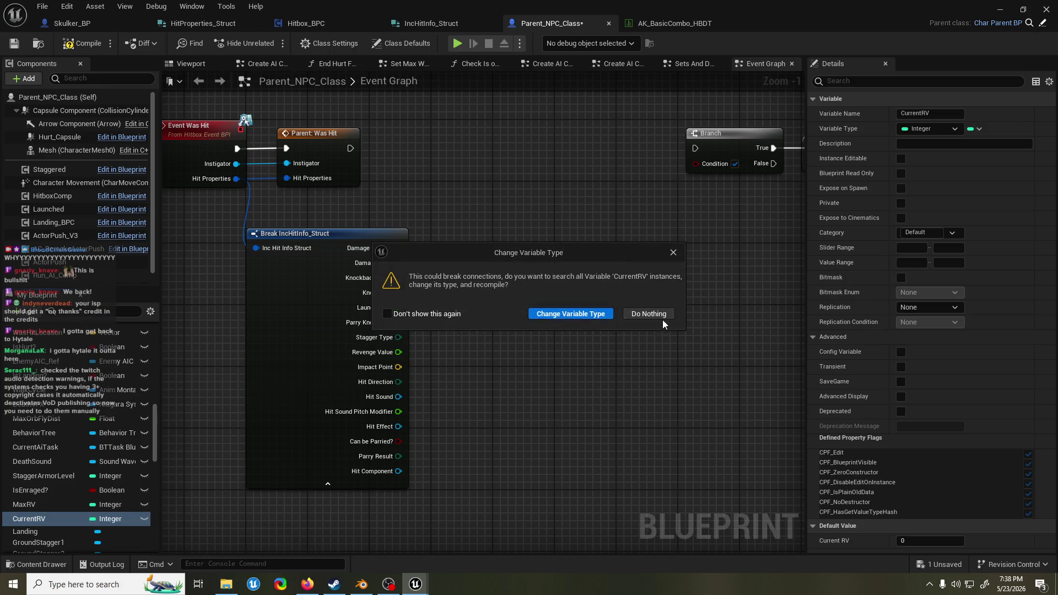
click(661, 316)
click(109, 519)
click(116, 355)
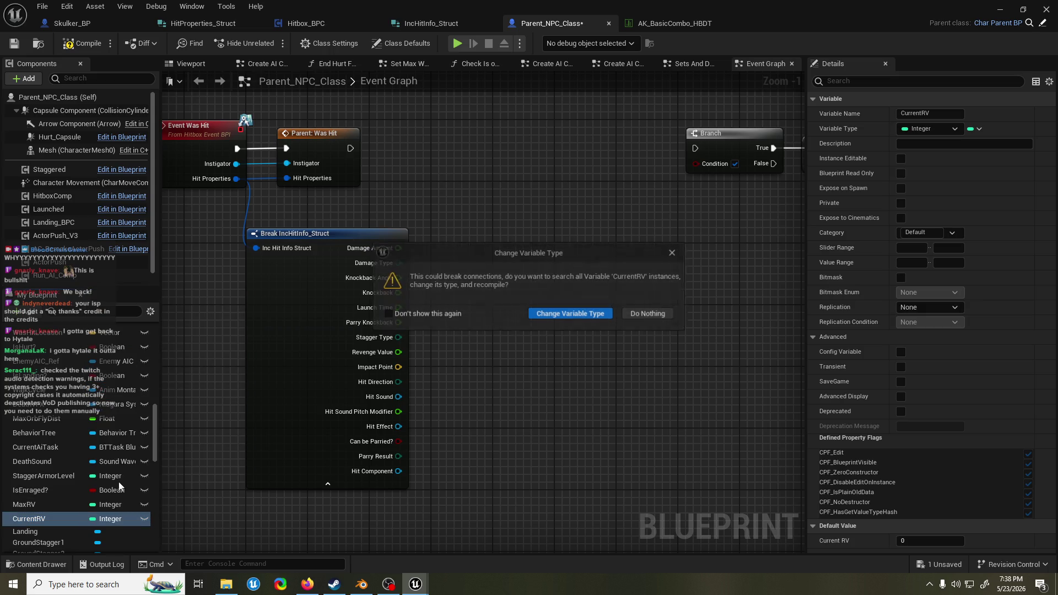
click(573, 314)
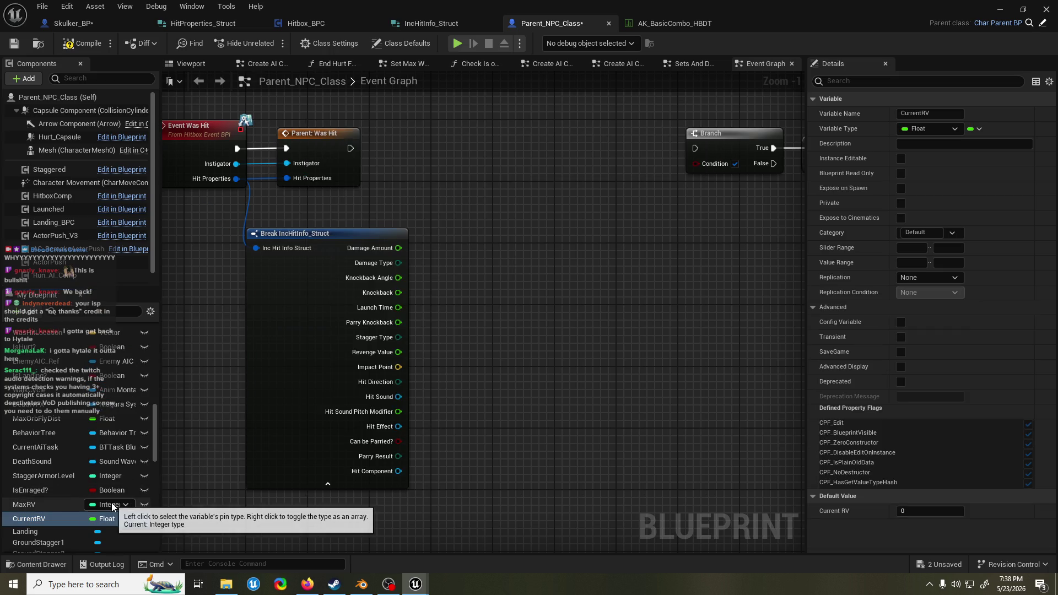
click(132, 490)
click(587, 344)
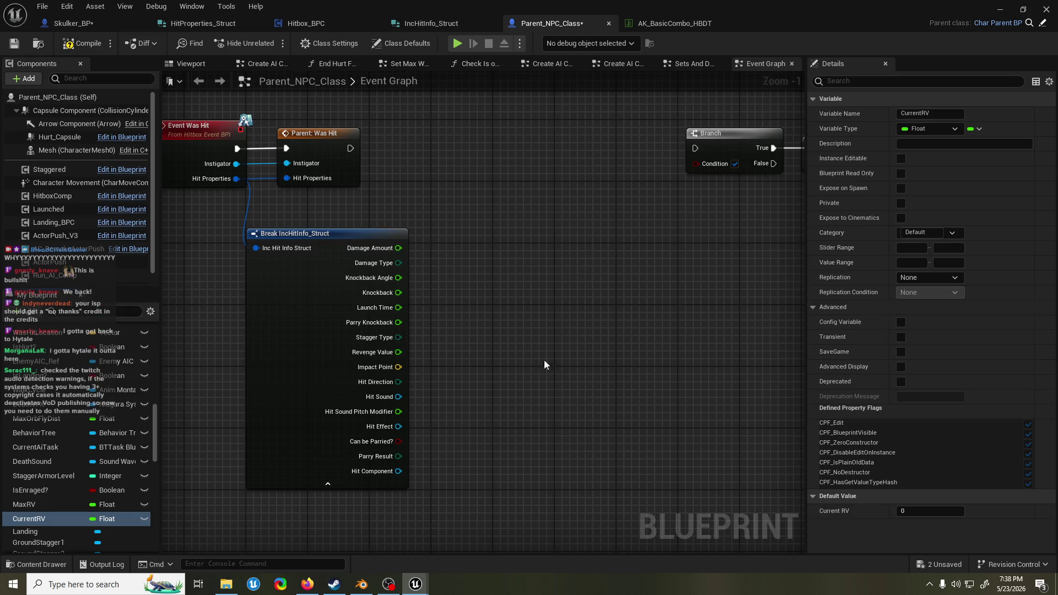
- Compile, save all, delete the failing Event Was Hit and Parent: Was Hit nodes, and save
click(83, 43)
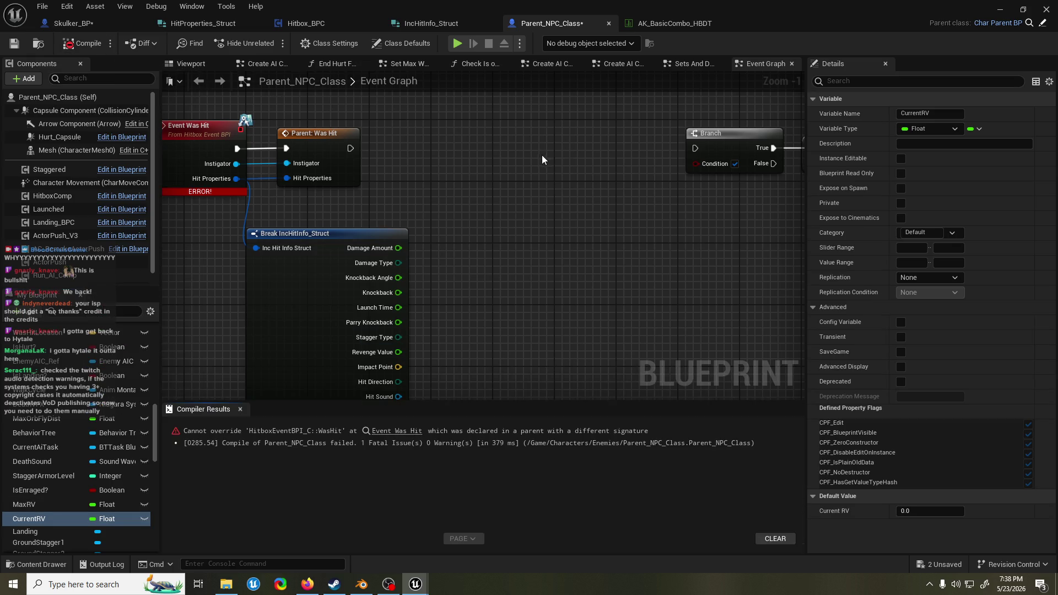
key(ctrl+shift+s)
click(240, 409)
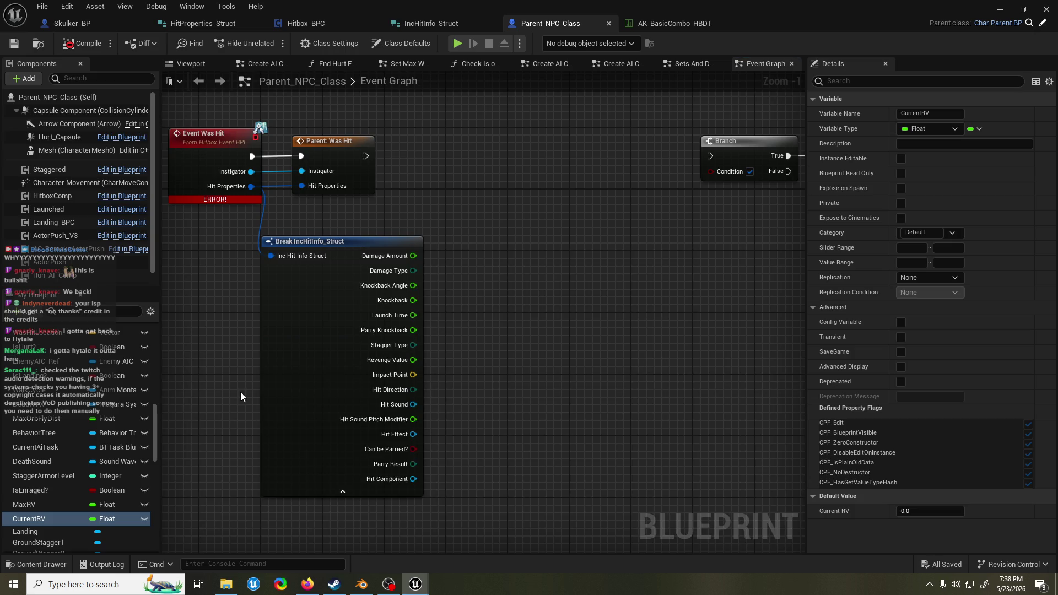
drag(297, 133, 432, 235)
key(Delete)
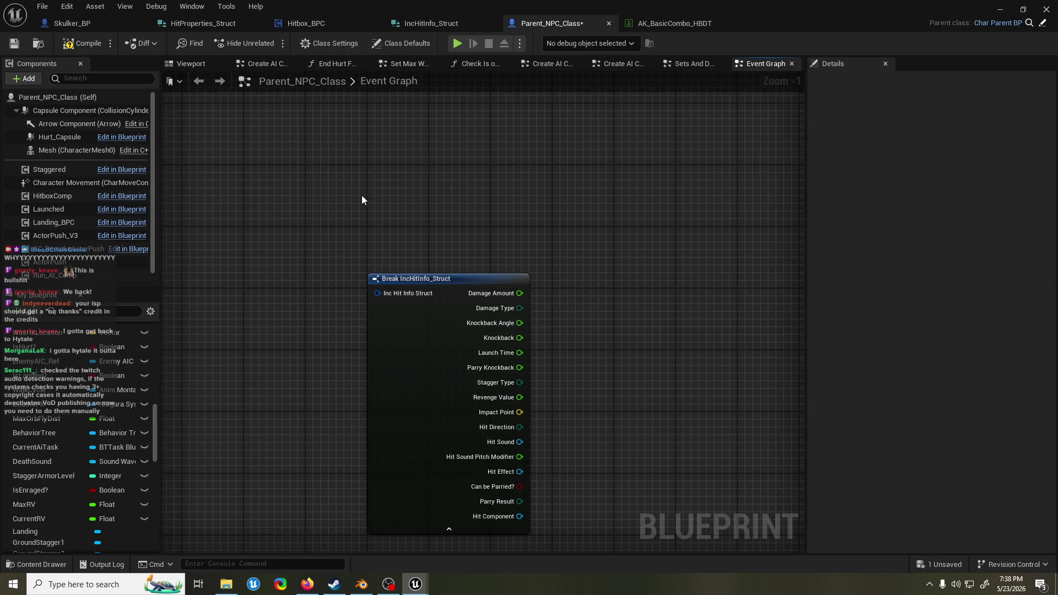
key(ctrl+s)
click(104, 21)
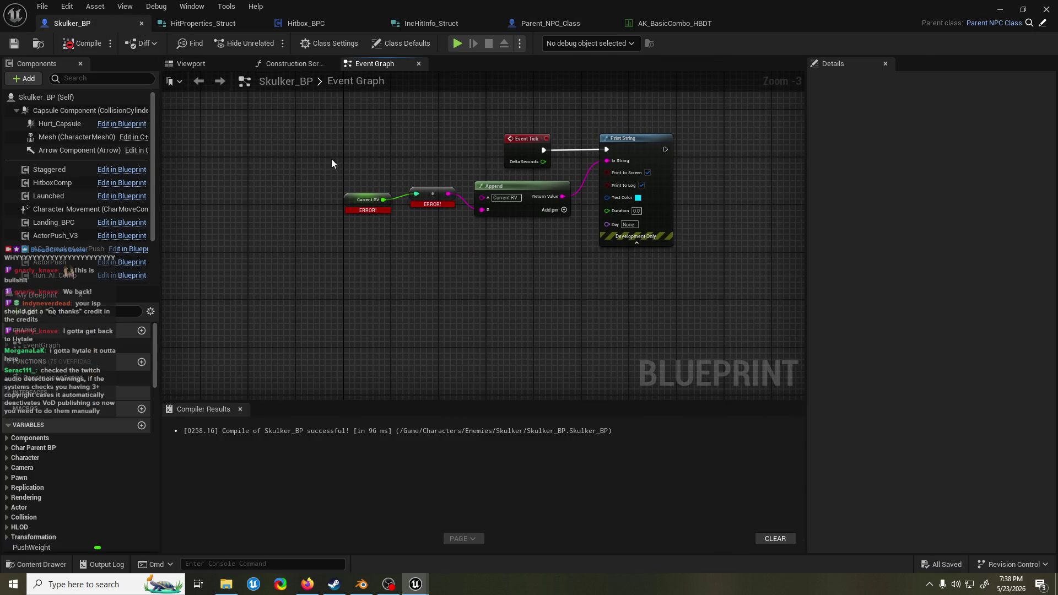
- Delete the broken Current RV getter from Skulker_BP's tick debug print
scroll(80, 457, down, 10)
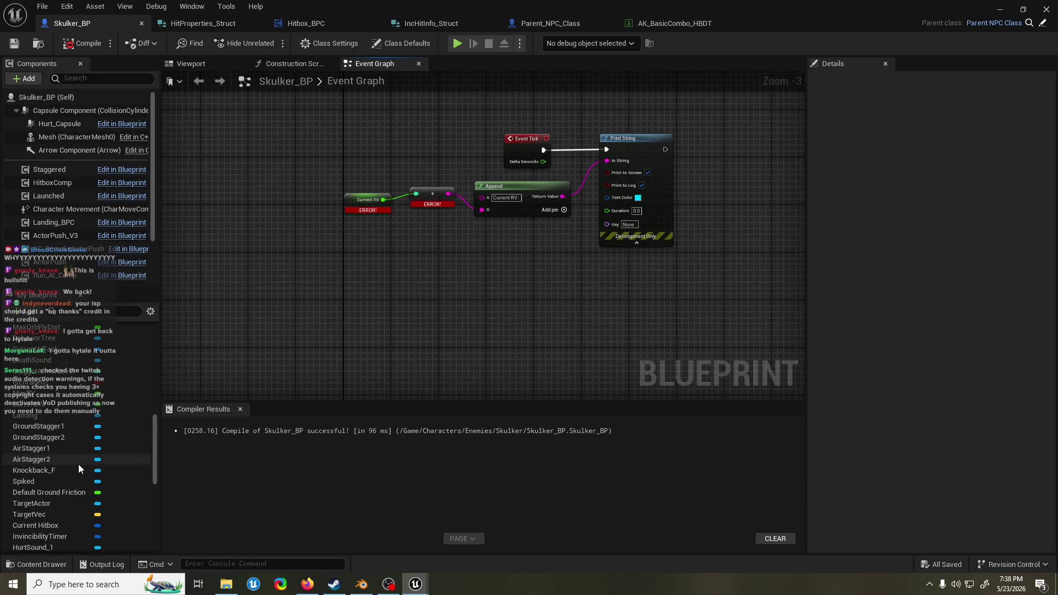
scroll(79, 465, up, 3)
right_click(357, 207)
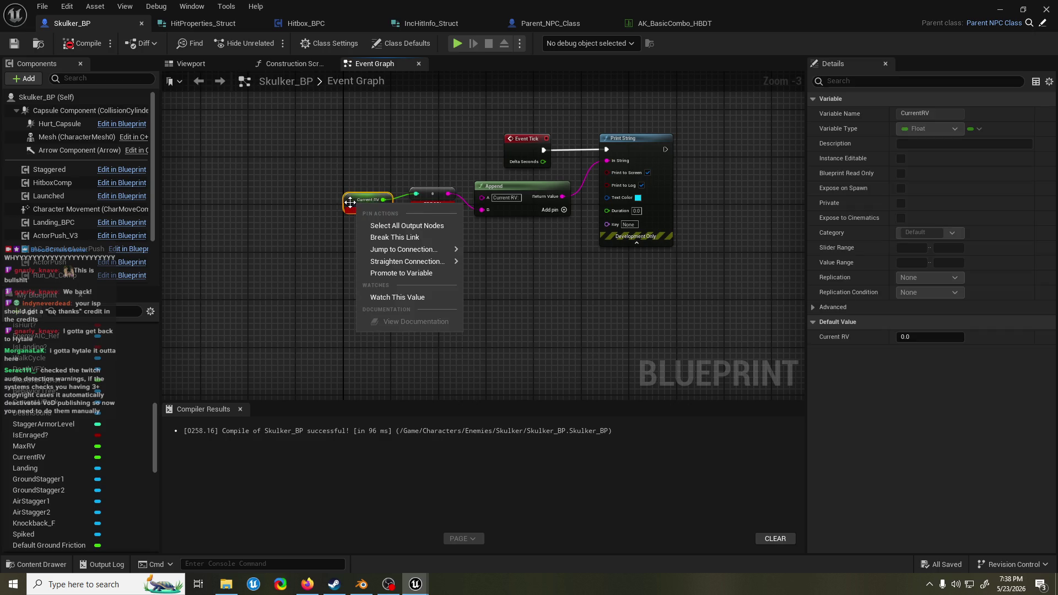
right_click(350, 201)
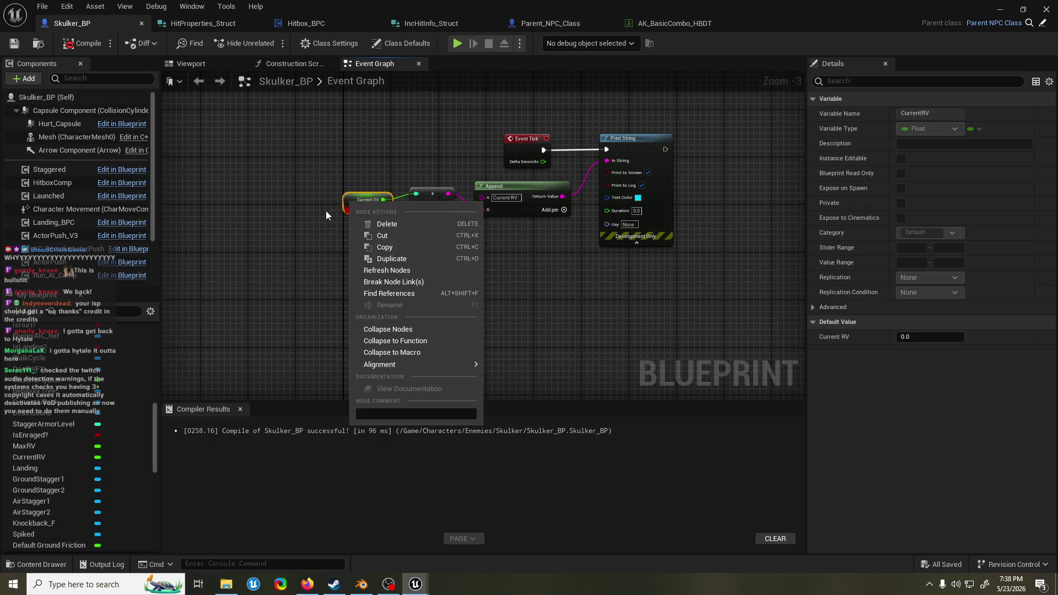
click(326, 212)
right_click(370, 201)
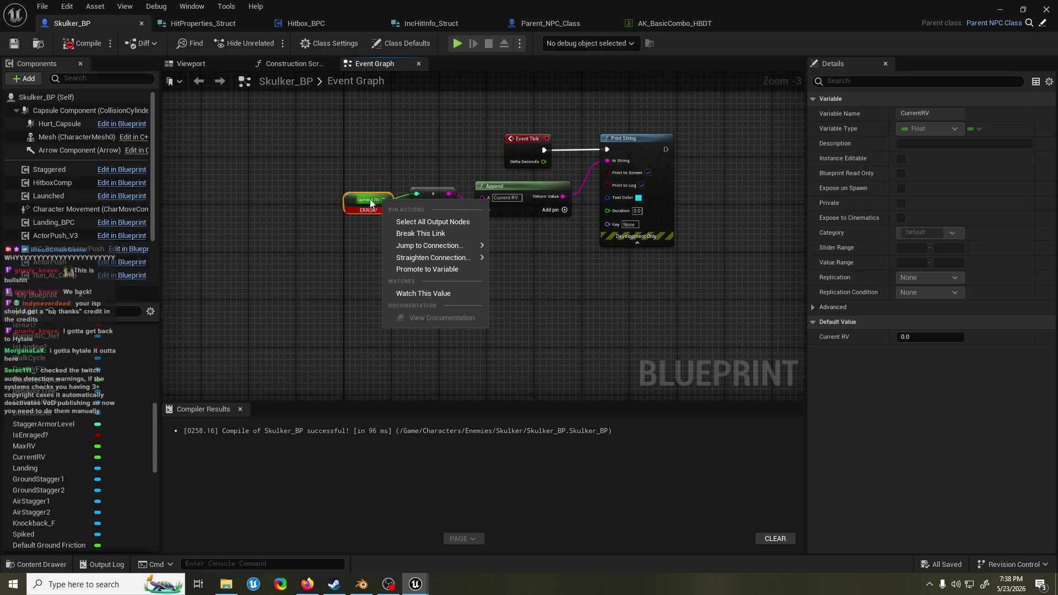
right_click(349, 202)
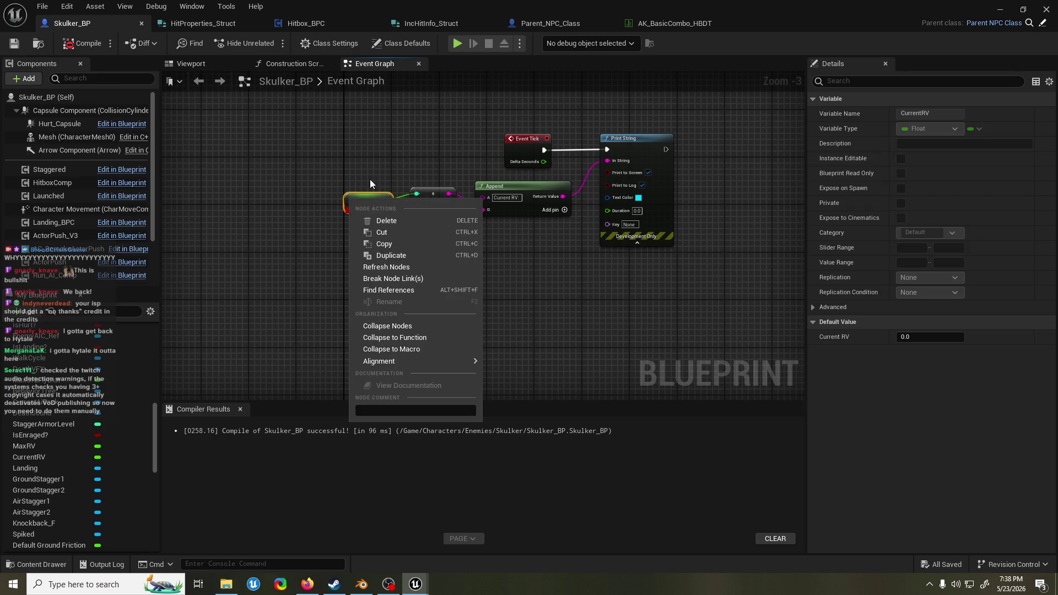
click(369, 180)
right_click(368, 201)
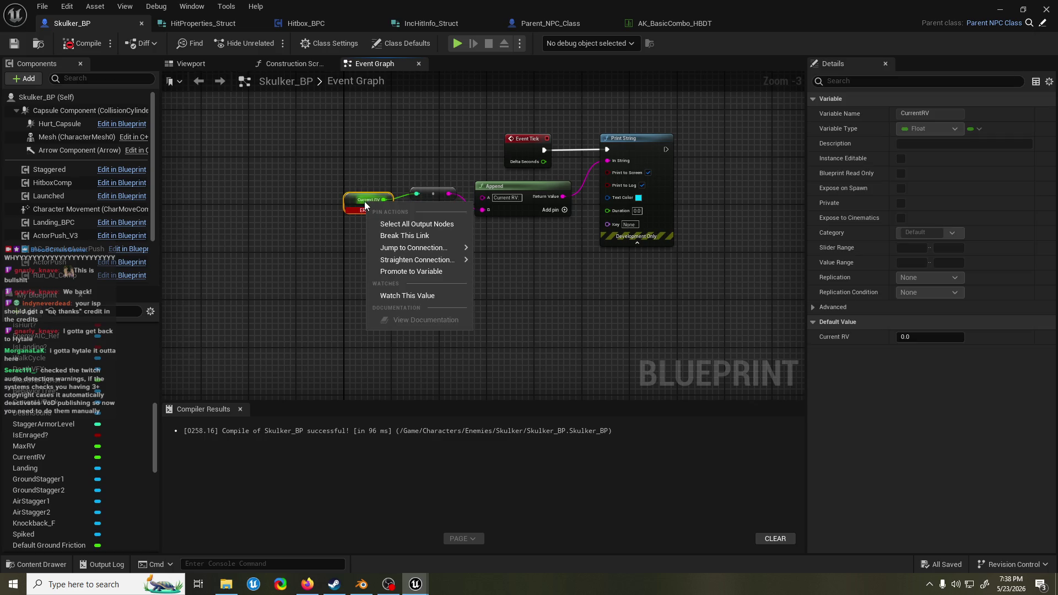
click(367, 205)
key(Delete)
- Delete the error node feeding Append and search My Blueprint for 'stagger'
mouse_move(391, 197)
mouse_down()
mouse_move(408, 203)
mouse_move(392, 191)
mouse_up()
key(Delete)
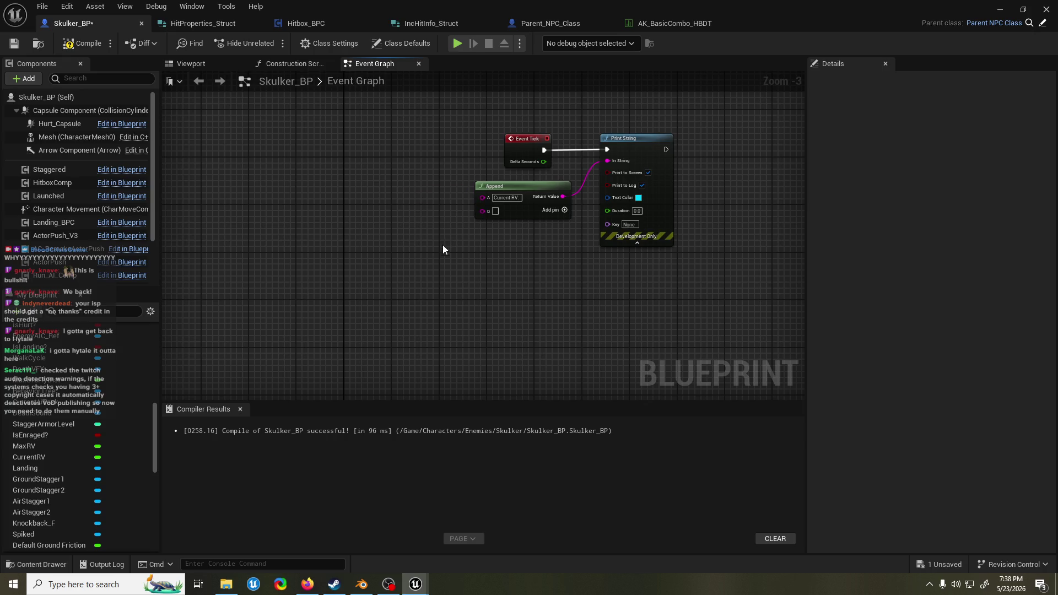
scroll(60, 428, up, 2)
scroll(60, 428, up, 6)
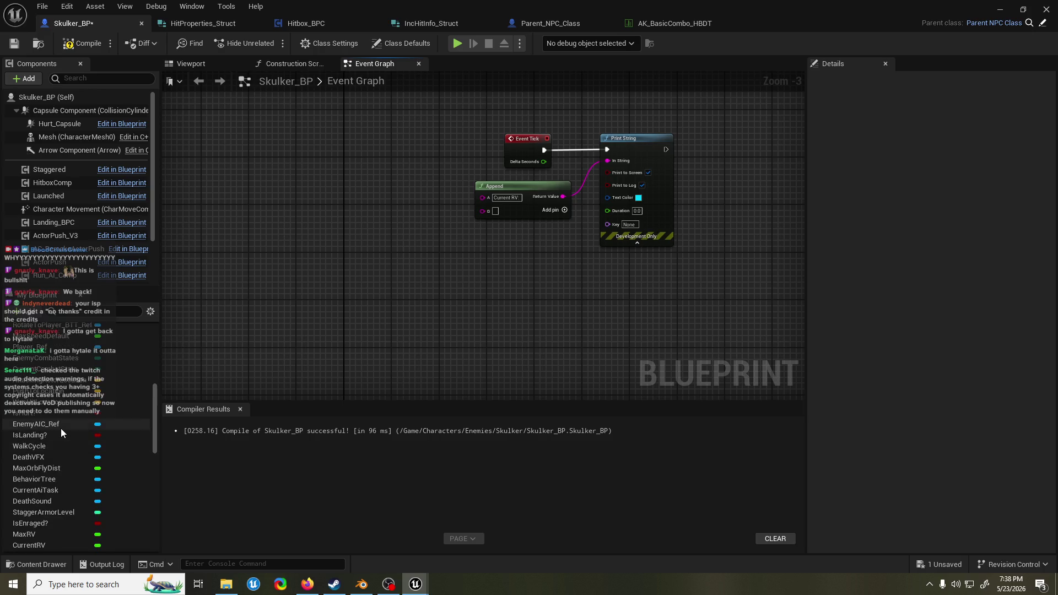
scroll(70, 382, down, 10)
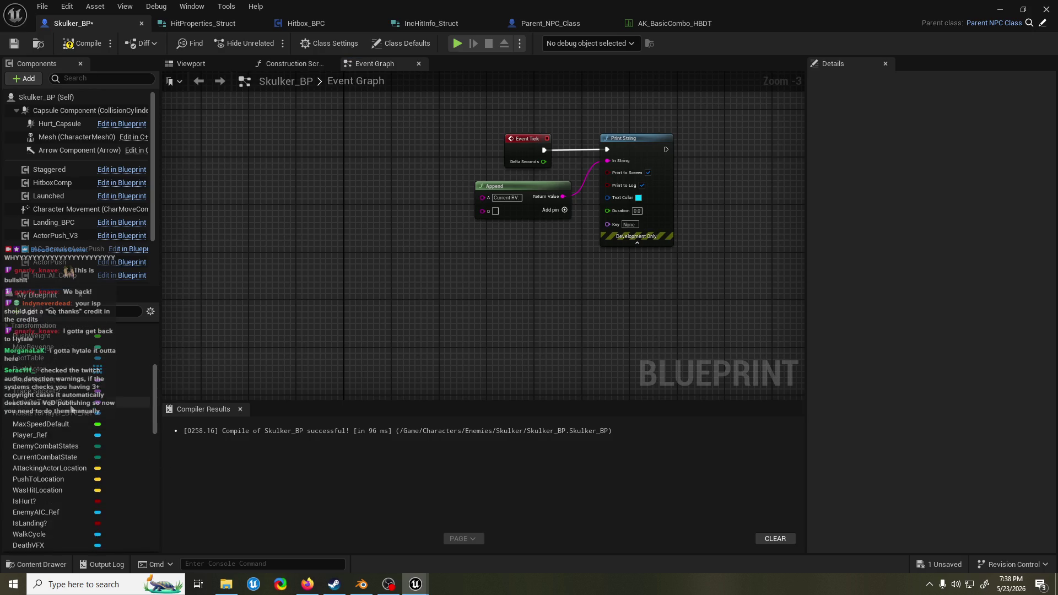
scroll(70, 419, down, 3)
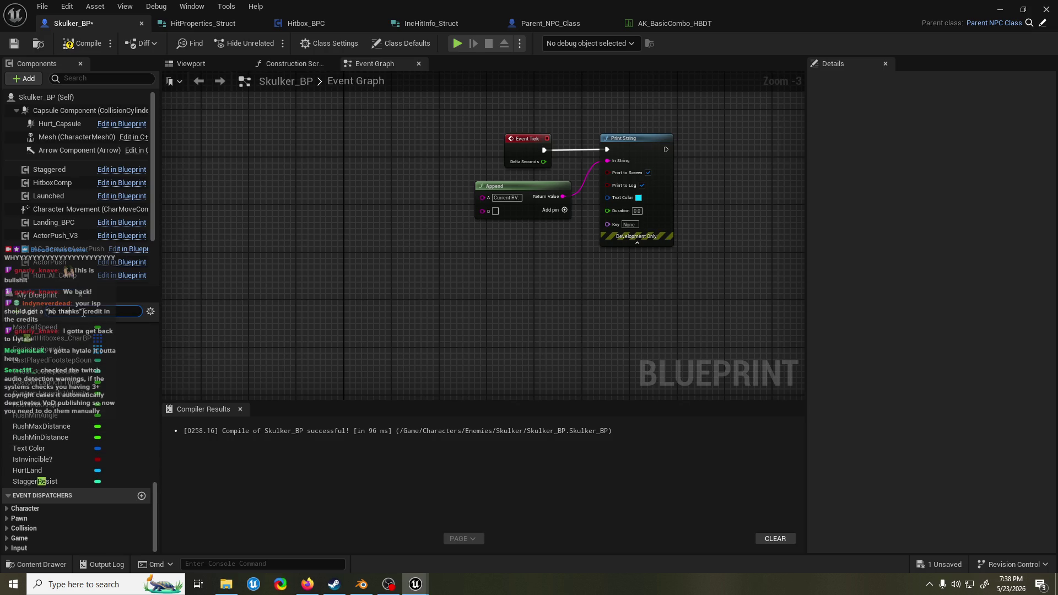
text(stagger)
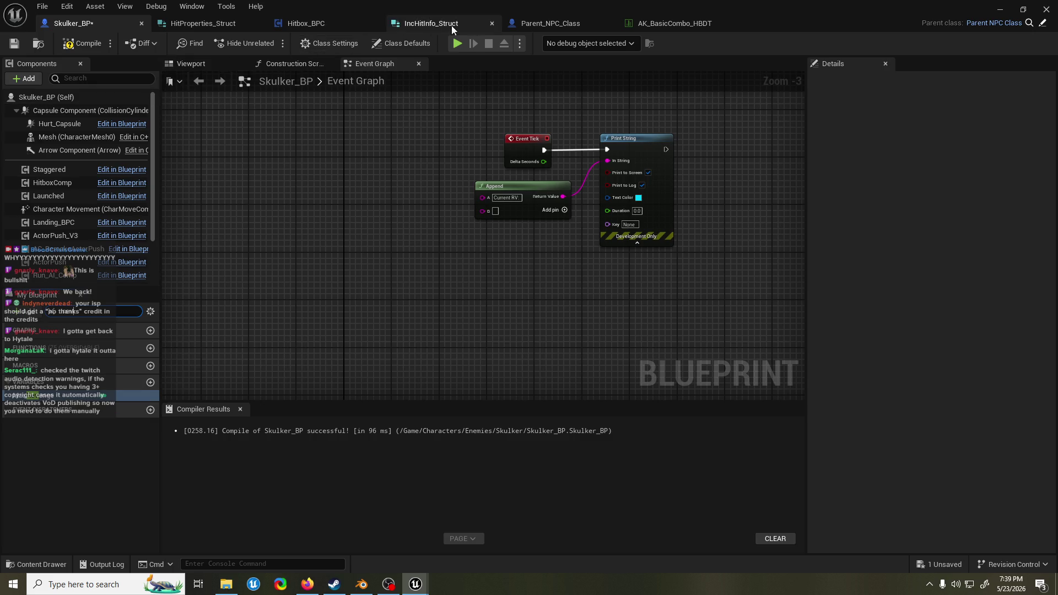
- Recompile Skulker_BP after checking the Parent_NPC_Class tab
click(534, 24)
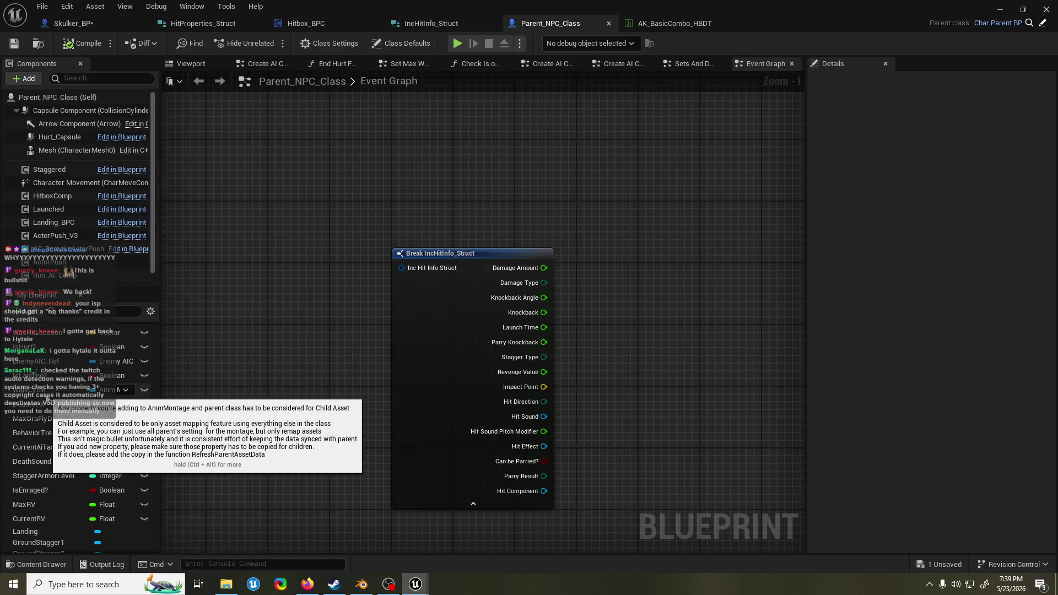
click(73, 23)
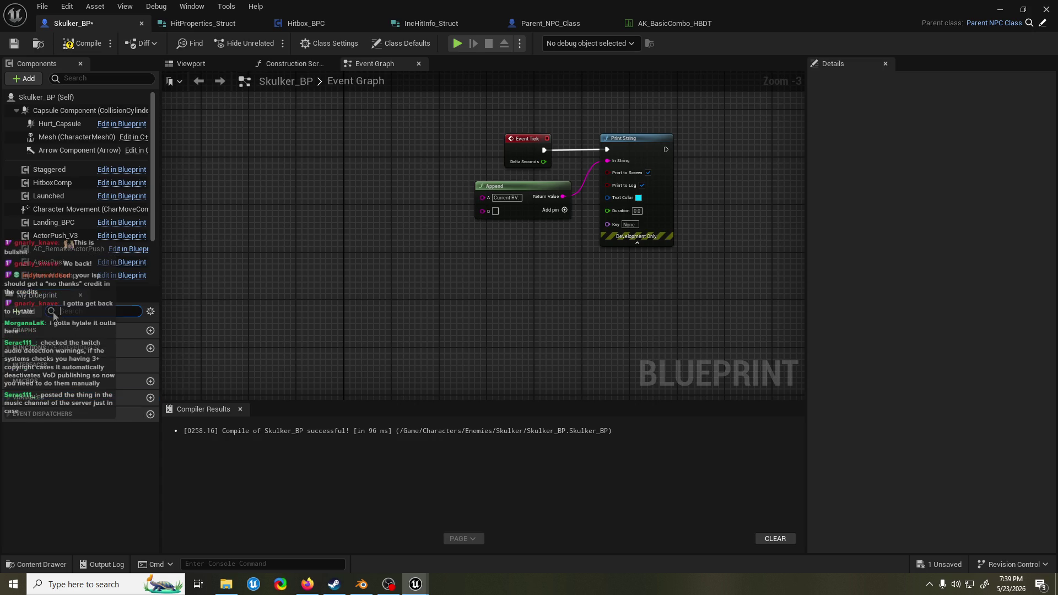
click(95, 44)
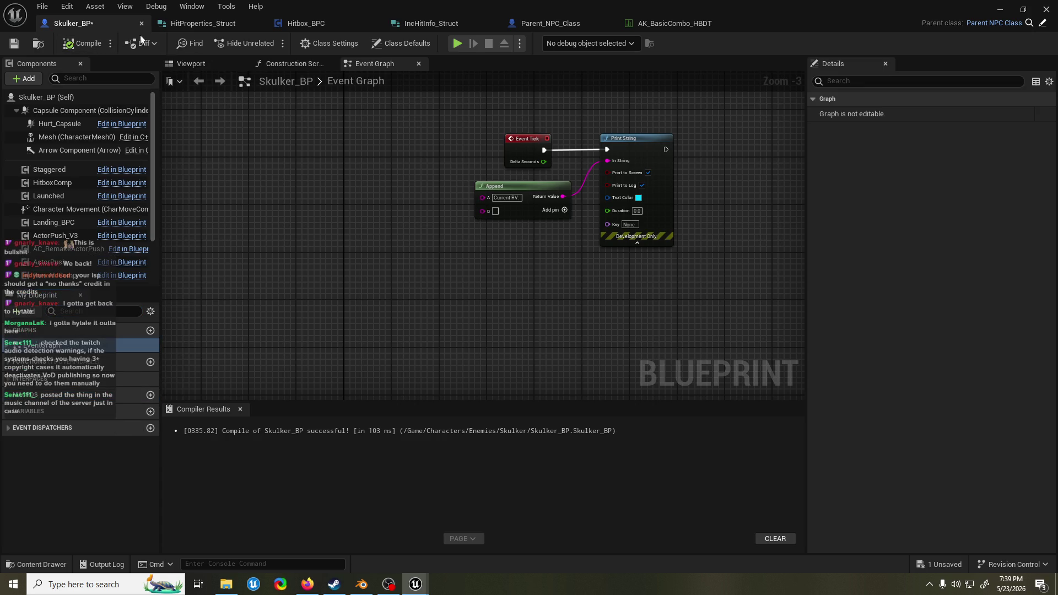
- Delete the unused integer 'maxre' variable from Parent_NPC_Class, compile with F7, and save
click(551, 23)
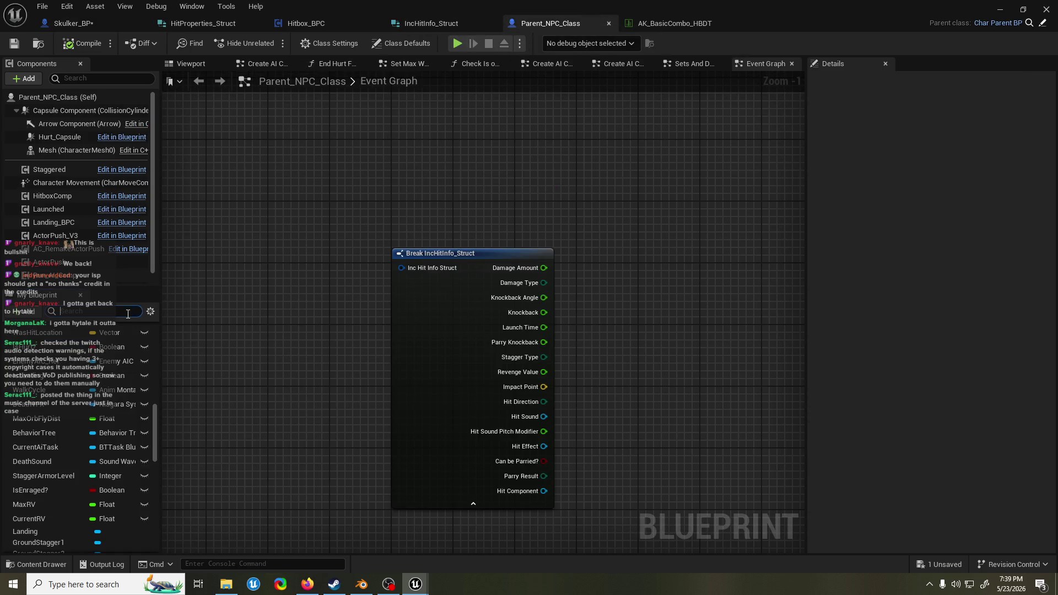
text(maxre)
click(68, 396)
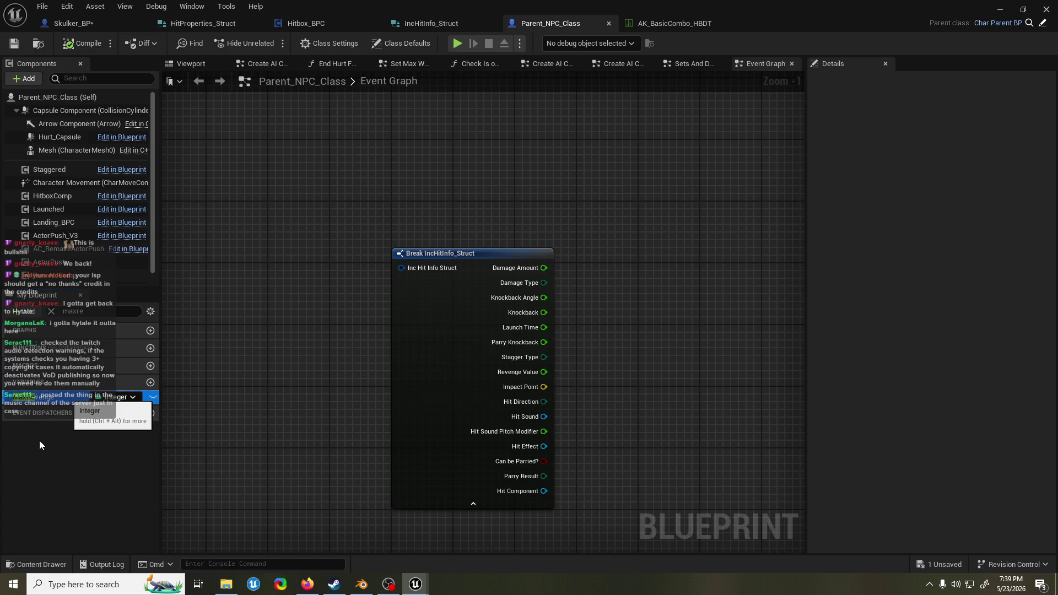
key(Delete)
key(F7)
click(51, 311)
key(ctrl+s)
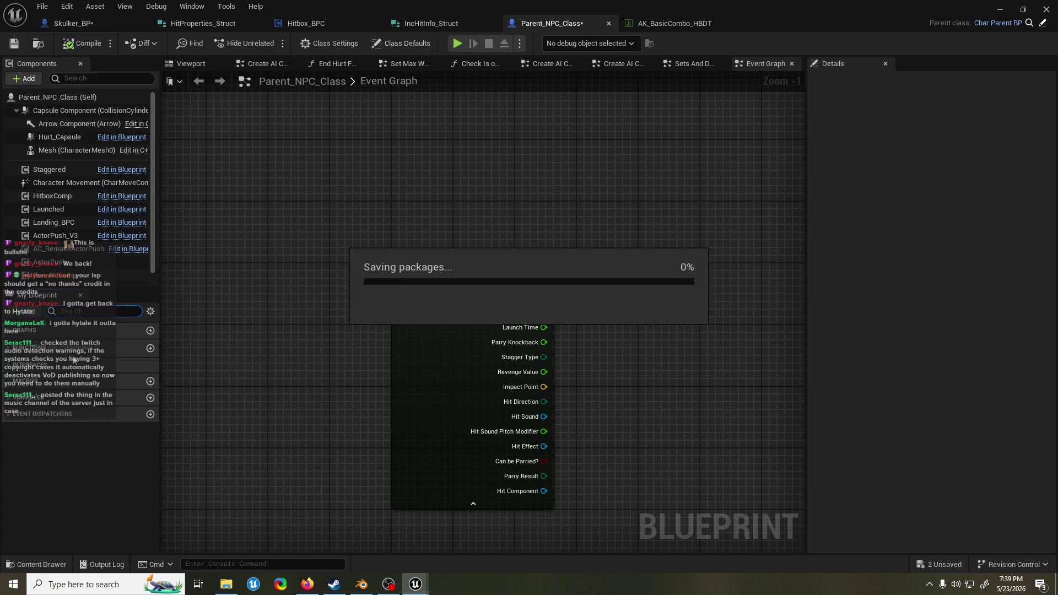
click(7, 353)
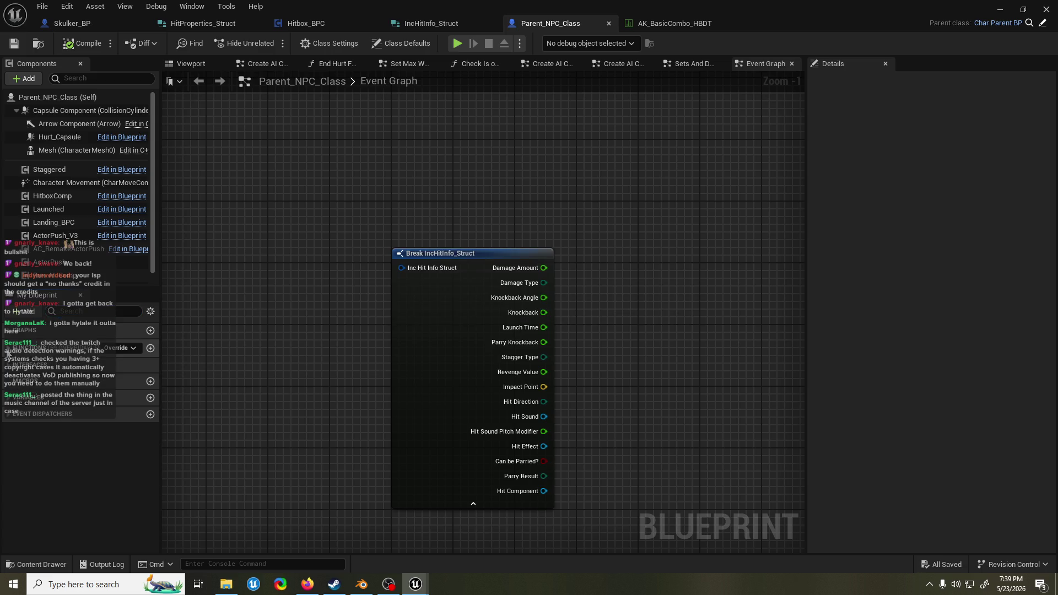
click(6, 398)
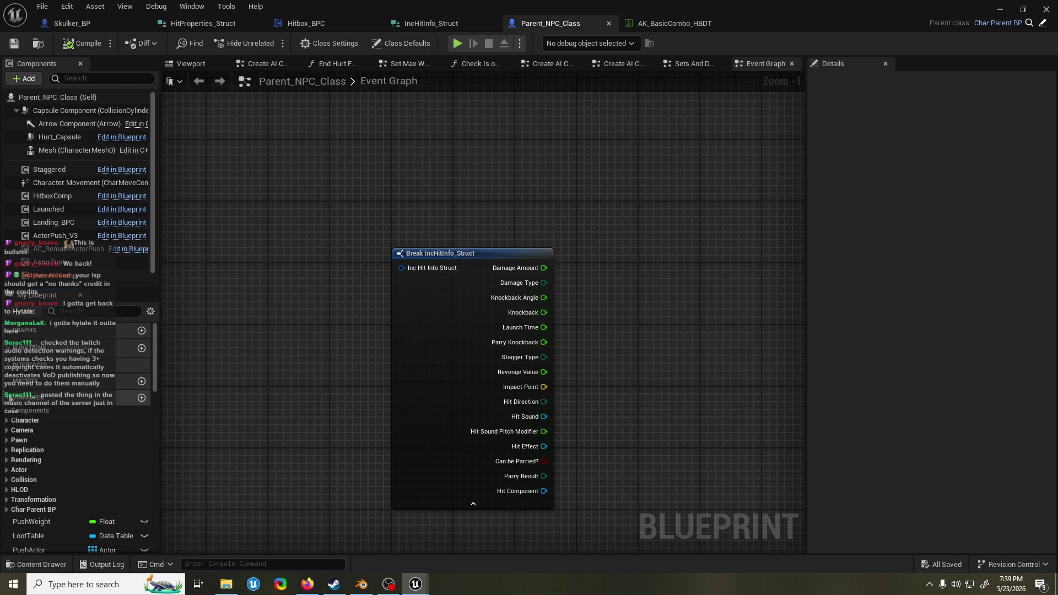
- Add and compile an Event Was Hit node, delete it on error, recompile, and minimize the editor
right_click(293, 172)
text(event tick)
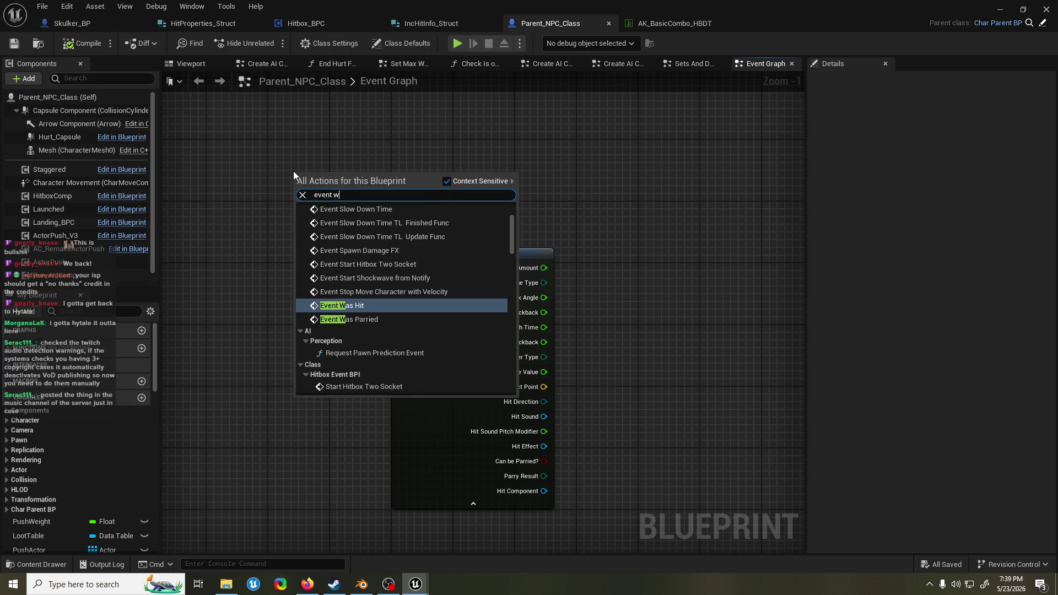
key(Escape)
right_click(303, 180)
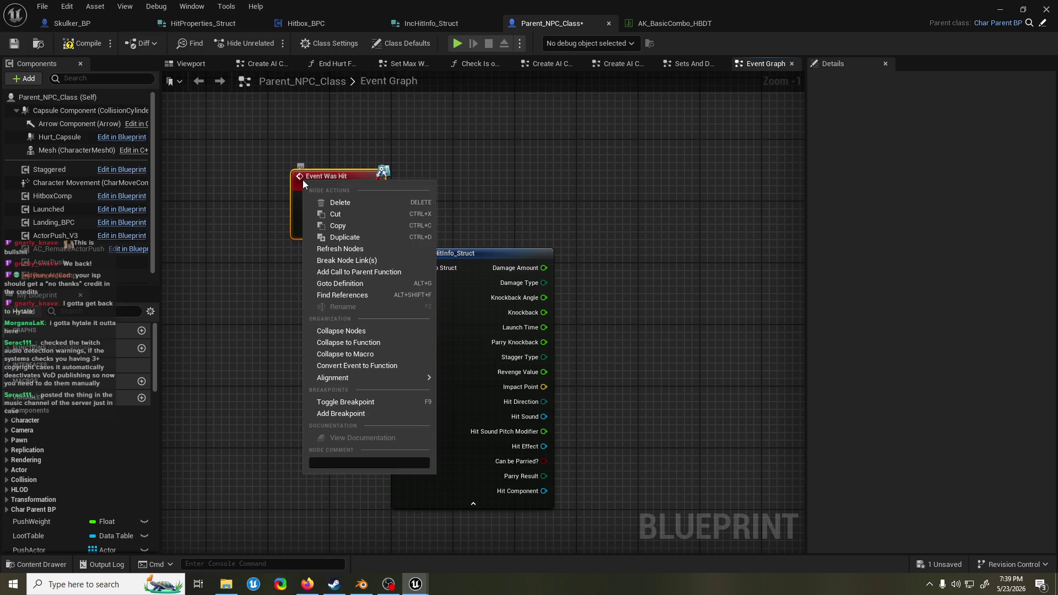
click(79, 44)
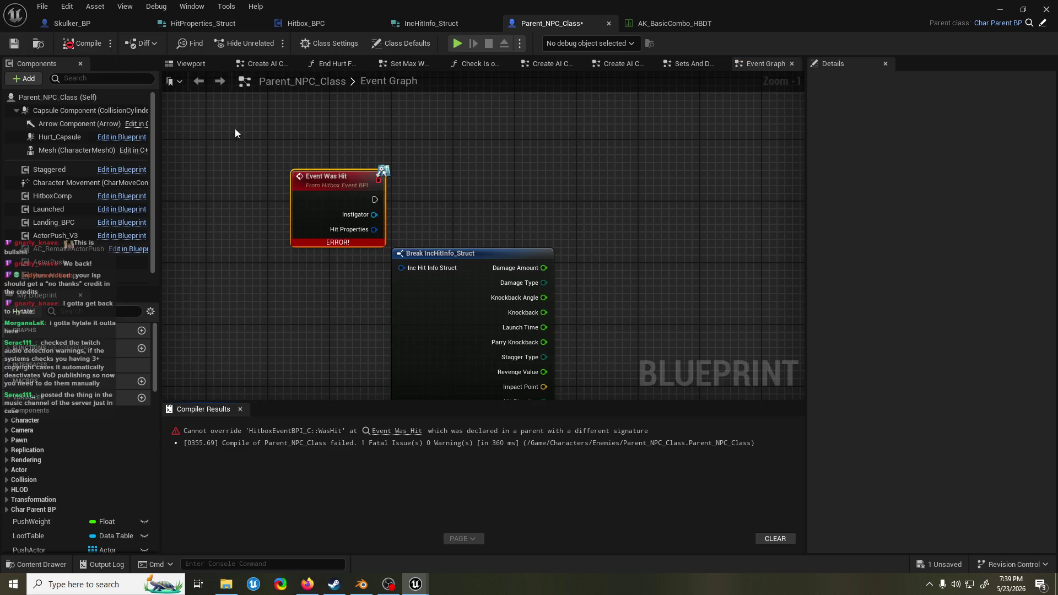
drag(319, 165, 338, 141)
key(Delete)
click(91, 42)
click(999, 10)
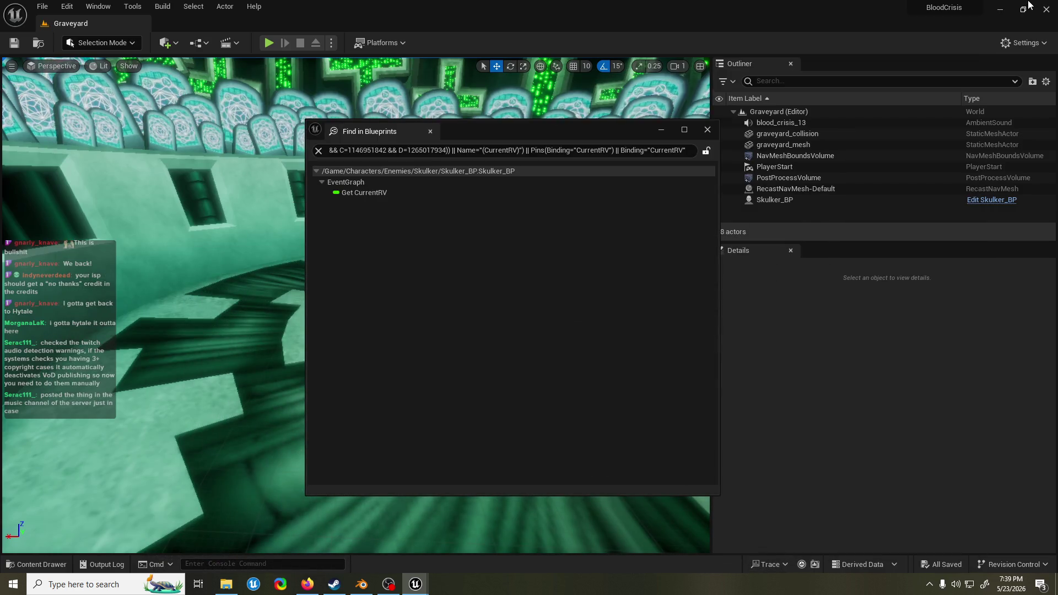
- Close Unreal Editor and relaunch the BloodCrisis project from the taskbar jump list
click(1042, 11)
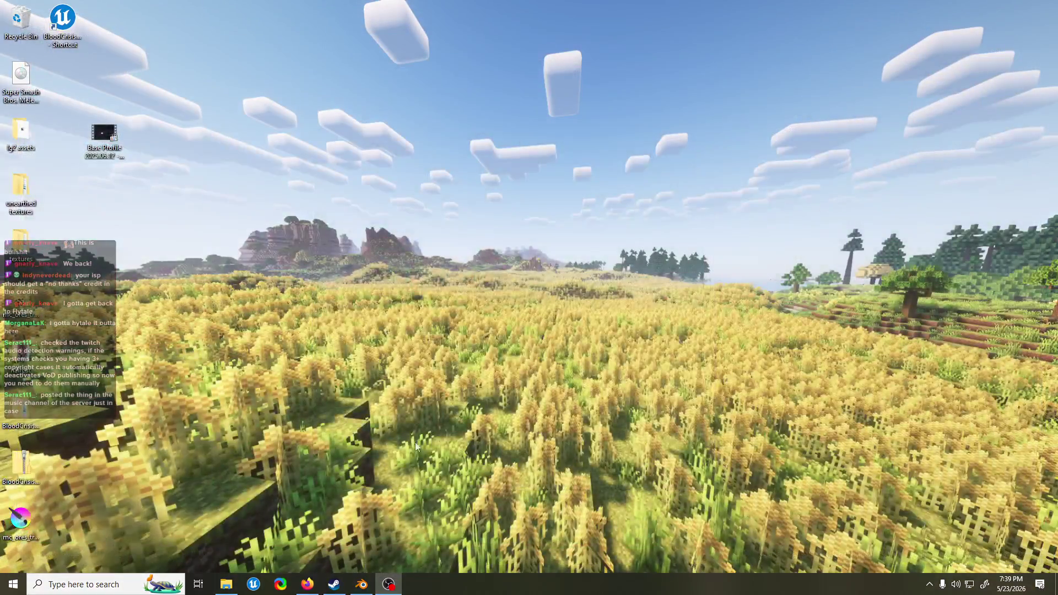
right_click(255, 585)
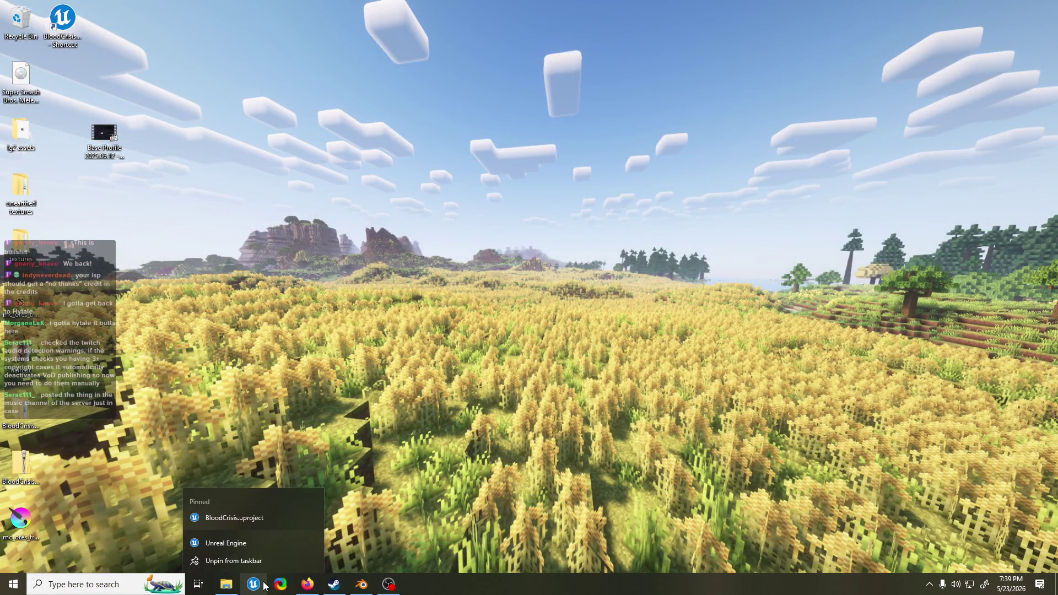
click(265, 514)
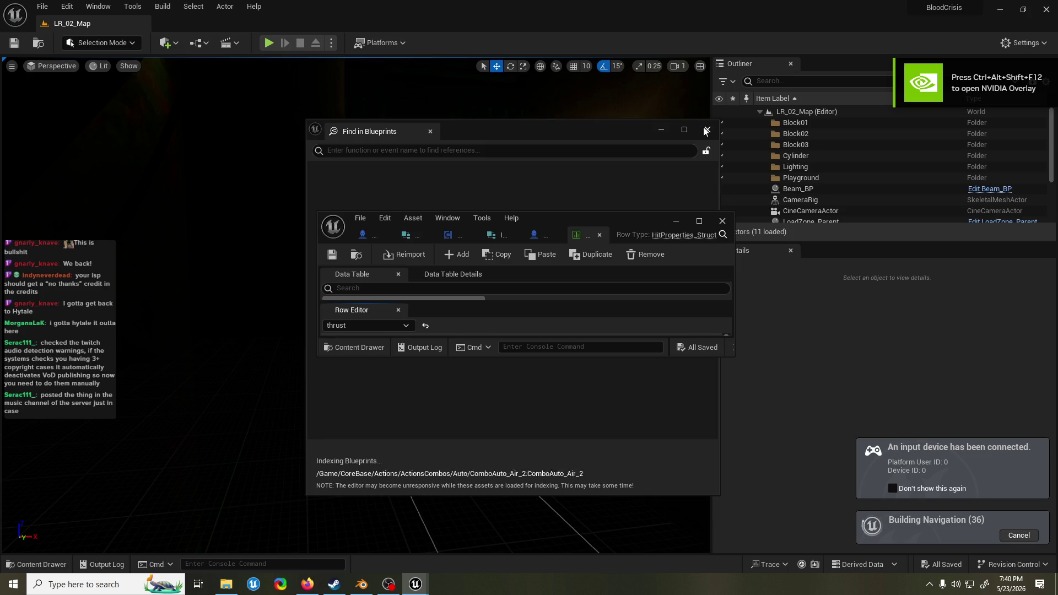
- Load the Graveyard level from Recent Levels and return to the Parent_NPC_Class graph
click(706, 130)
mouse_move(625, 223)
mouse_down()
mouse_move(568, 119)
mouse_move(581, 192)
mouse_up()
click(43, 6)
mouse_move(170, 71)
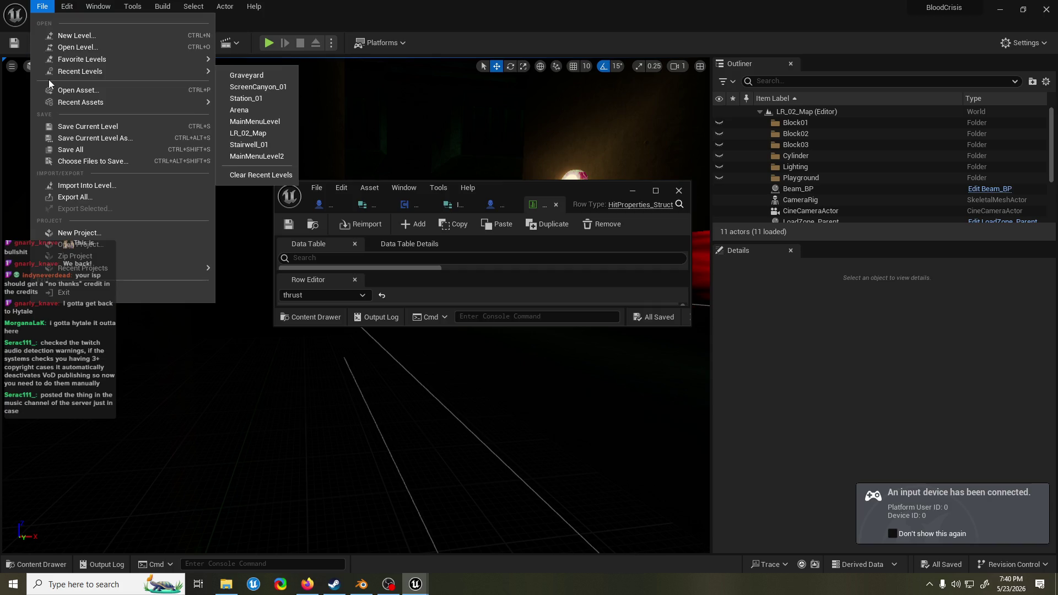
click(253, 71)
double_click(518, 205)
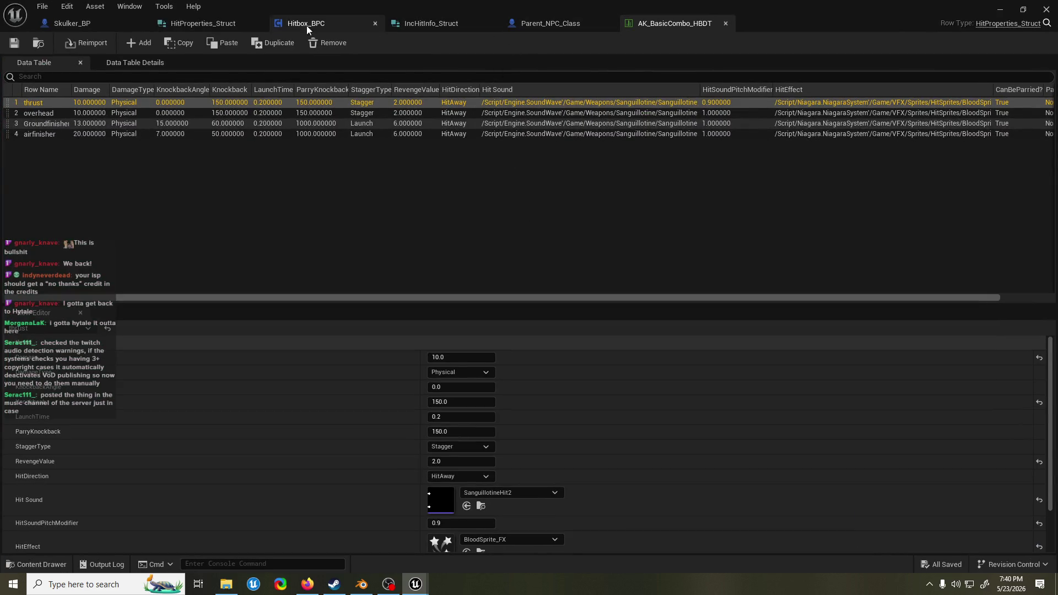
click(559, 25)
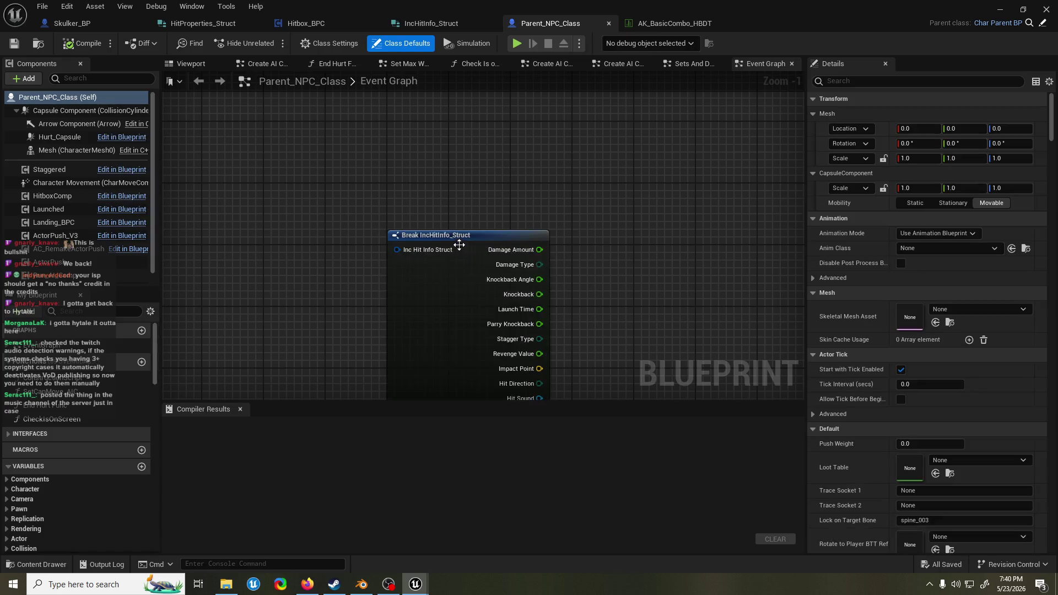
- Add an Event Was Hit node, compile, and give it a Parent: Was Hit call
right_click(379, 161)
text(event was hit)
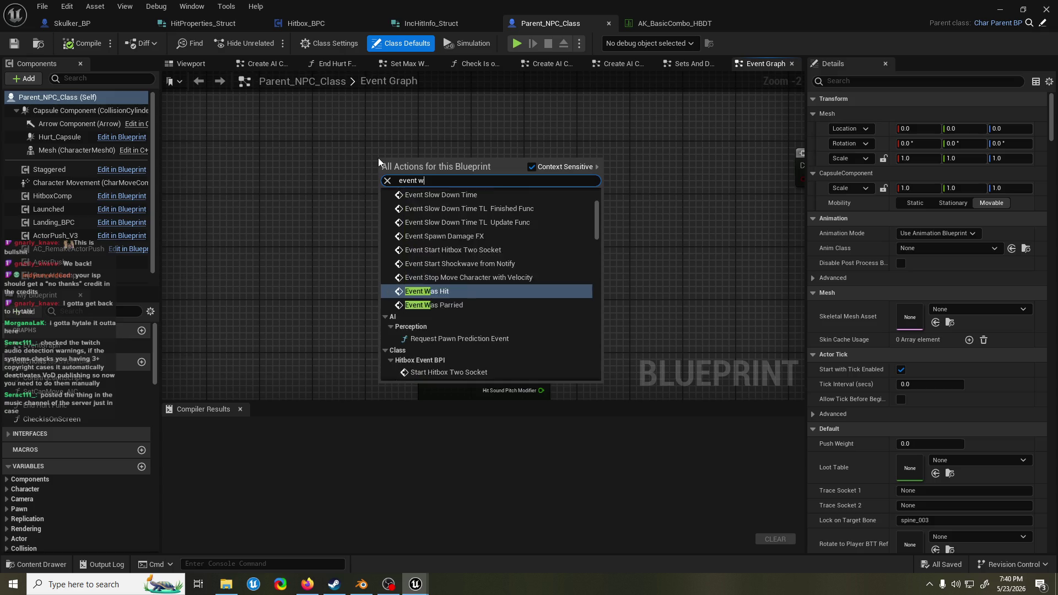
key(Return)
key(F7)
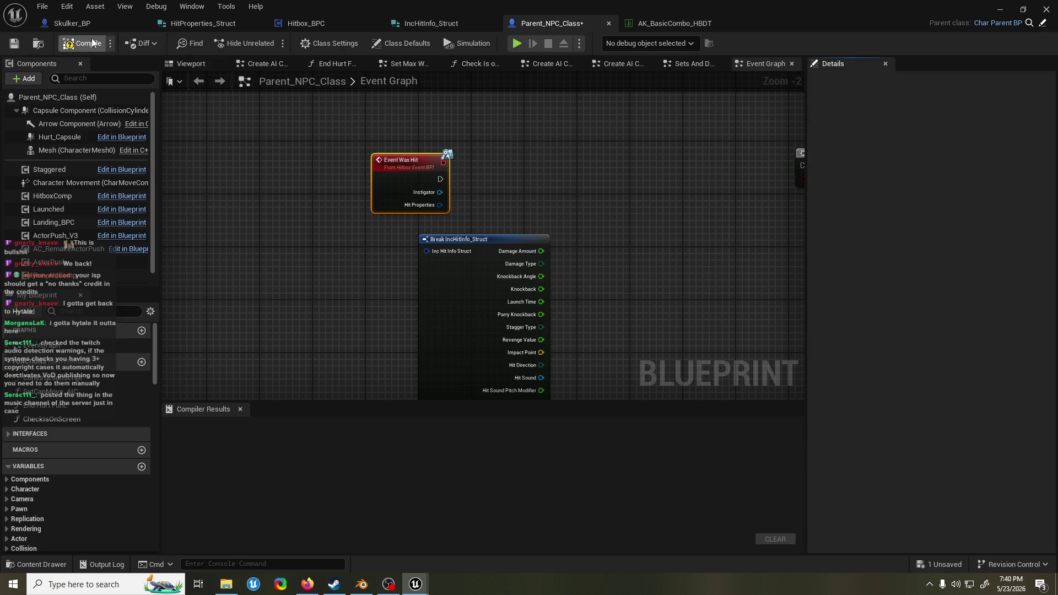
right_click(411, 177)
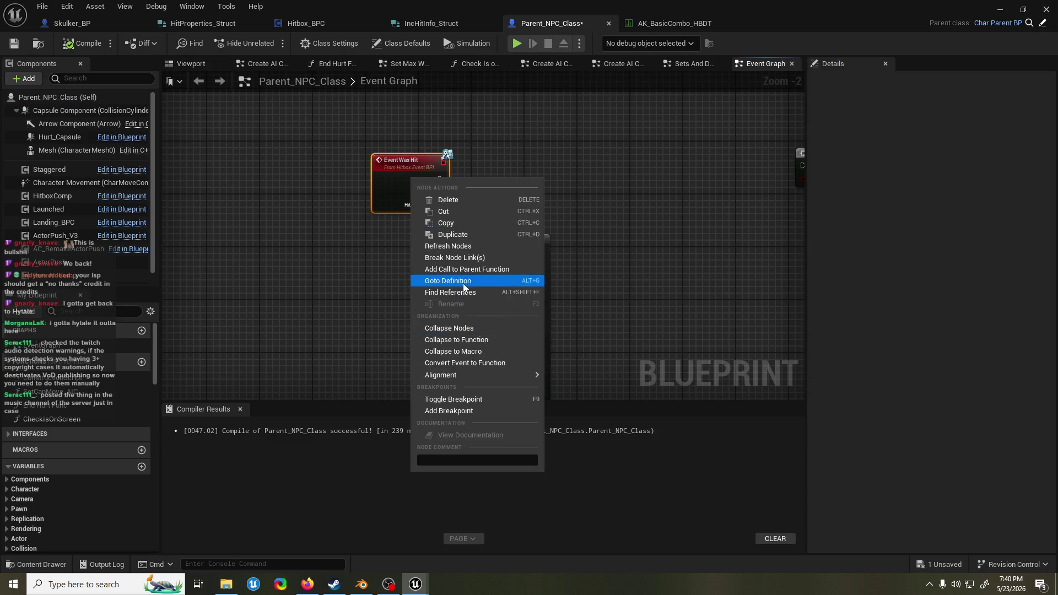
click(466, 269)
mouse_move(396, 229)
mouse_down()
mouse_move(476, 168)
mouse_move(439, 192)
mouse_move(460, 204)
mouse_move(427, 252)
mouse_up()
- Wire Hit Properties into Break IncHitInfo_Struct and search 'greater' from Revenge Value
drag(583, 226, 418, 166)
mouse_move(375, 280)
mouse_down()
mouse_move(458, 176)
mouse_move(460, 156)
mouse_up()
text(greater)
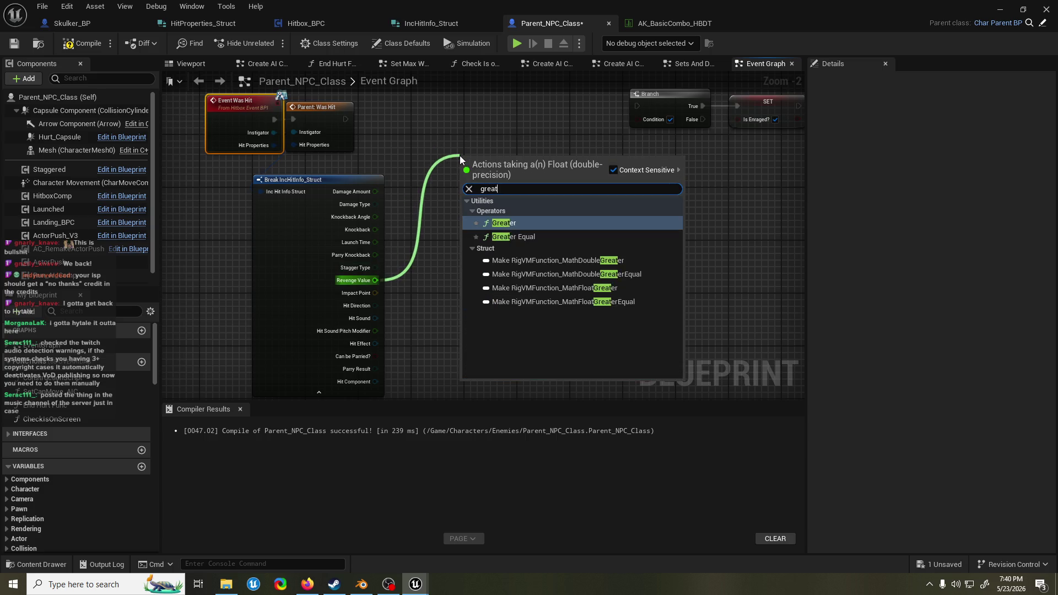
- Add >= and Add nodes fed by Revenge Value, with a CurrentRV getter in the Add
click(536, 231)
mouse_move(480, 167)
mouse_down()
mouse_move(493, 180)
mouse_move(461, 225)
mouse_up()
text(add)
key(Return)
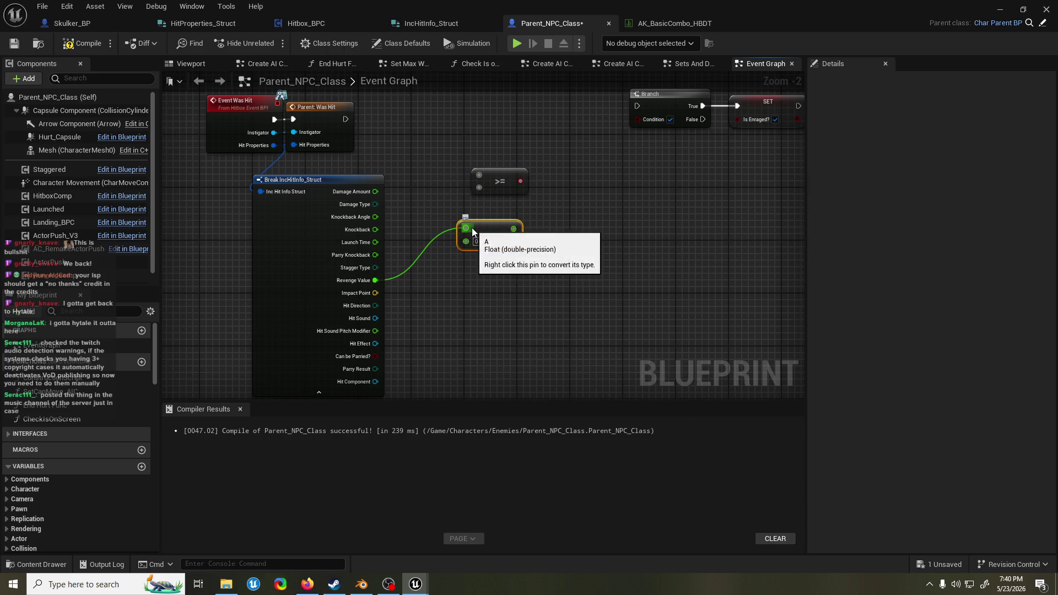
drag(466, 227, 465, 243)
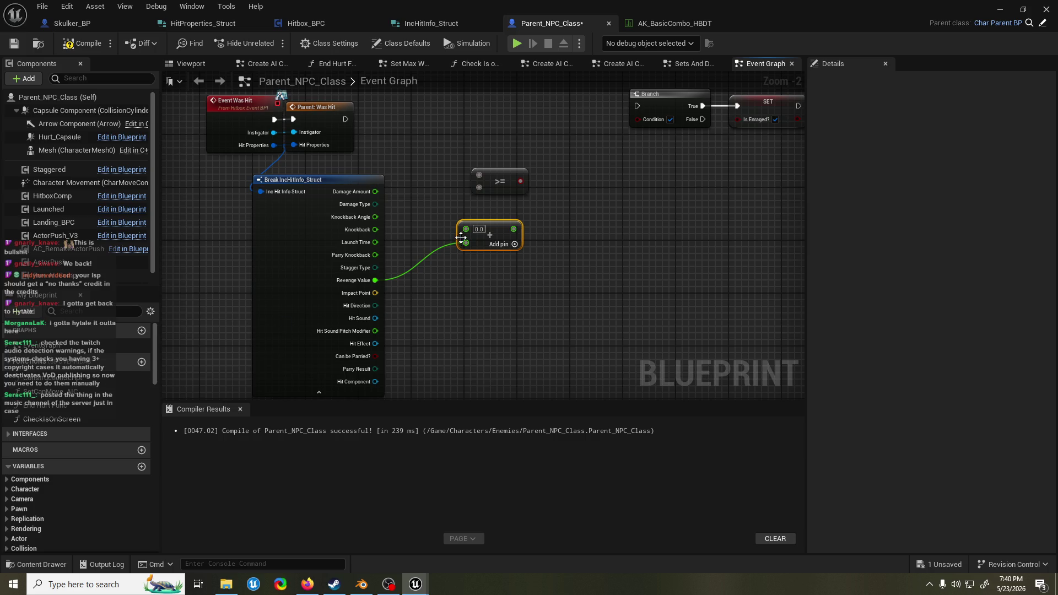
drag(465, 229, 490, 242)
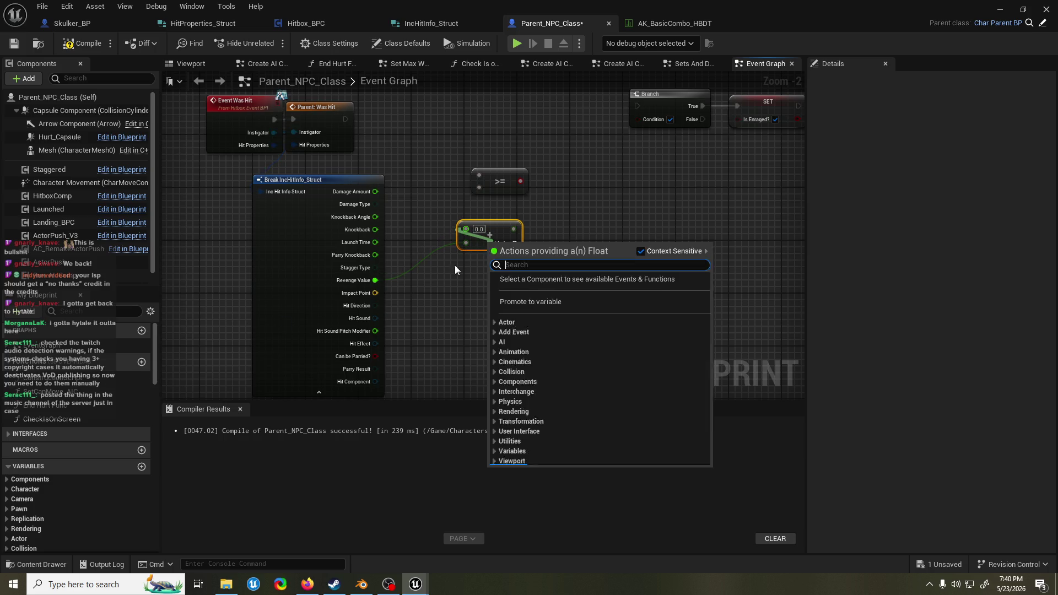
click(403, 275)
click(97, 310)
text(current)
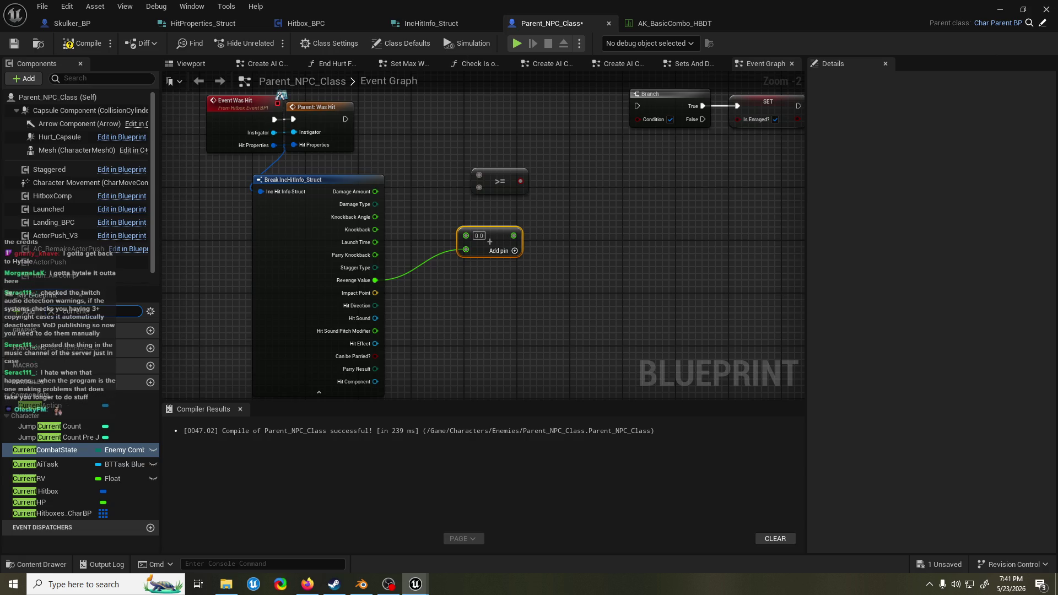
key(alt+Tab)
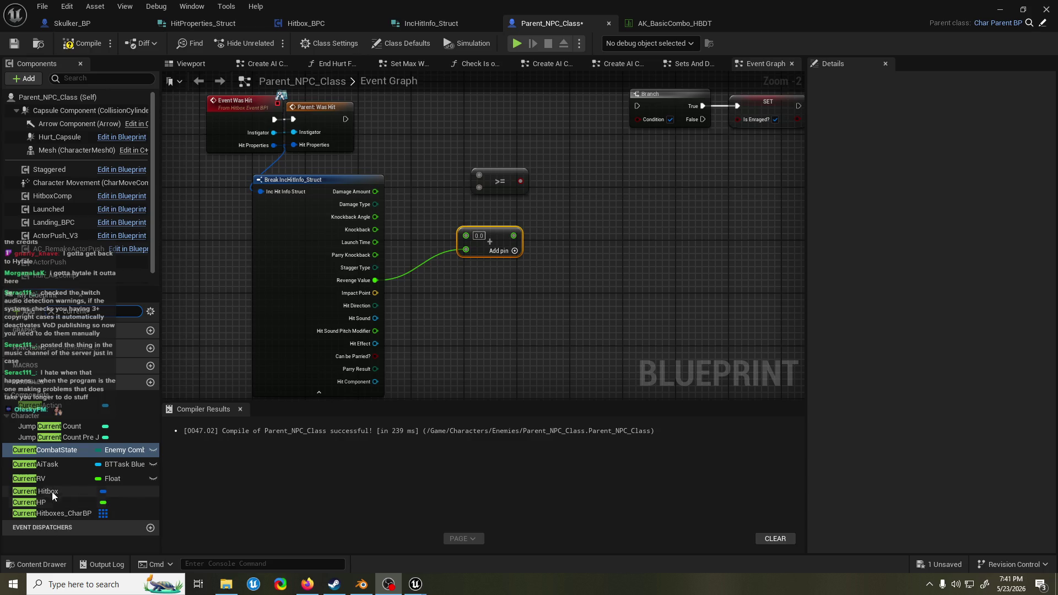
mouse_move(55, 476)
mouse_down()
mouse_move(488, 217)
mouse_move(479, 221)
mouse_move(503, 229)
mouse_move(465, 234)
mouse_move(534, 239)
mouse_move(484, 185)
mouse_move(475, 194)
mouse_up()
click(505, 234)
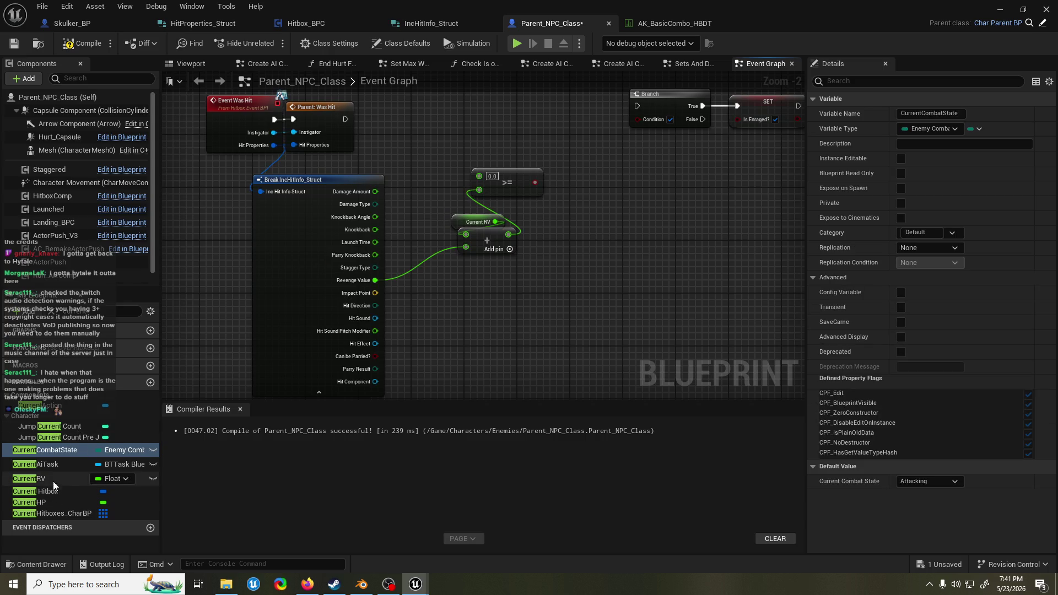
- Wire a Max RV getter into the >= node's first input and reposition the Branch and SET nodes
right_click(544, 142)
text(max)
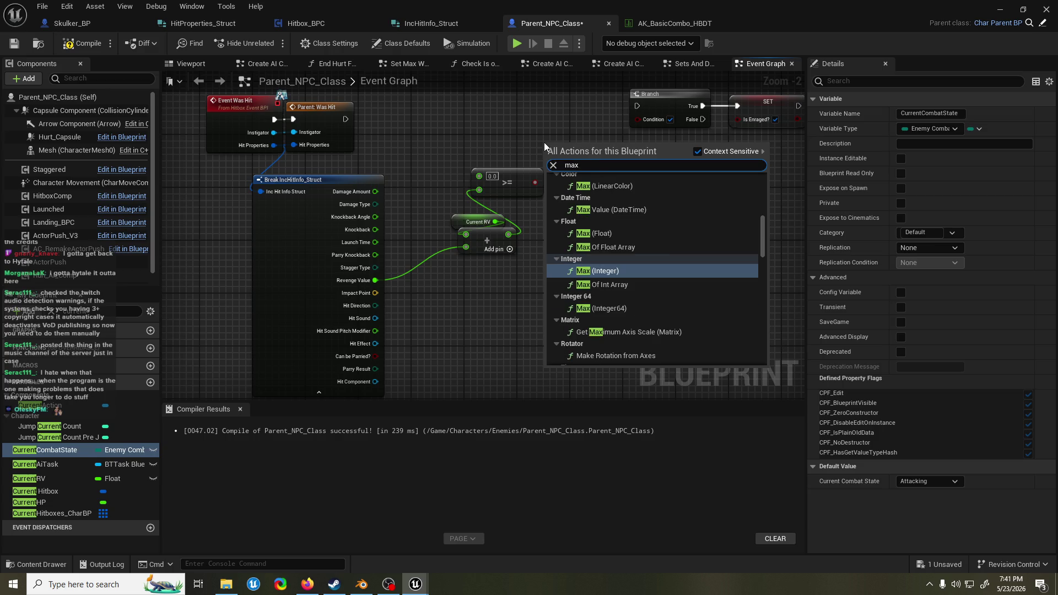
text( rv)
key(Return)
mouse_move(573, 148)
mouse_down()
mouse_move(497, 149)
mouse_move(439, 186)
mouse_move(576, 153)
mouse_move(640, 119)
mouse_move(346, 120)
mouse_up()
drag(505, 125, 556, 152)
drag(481, 143, 468, 157)
click(471, 117)
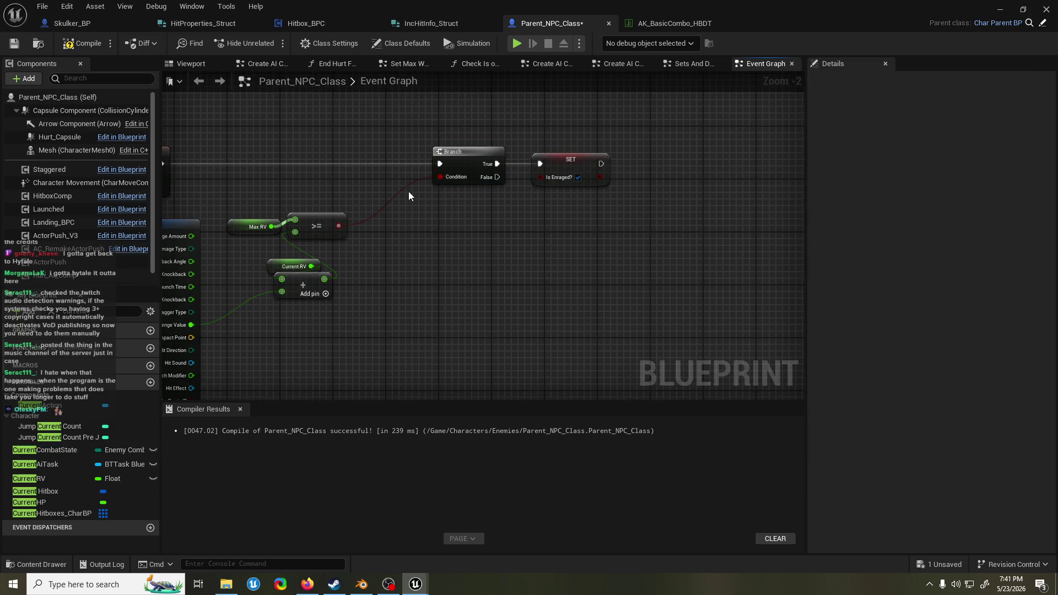
scroll(491, 165, down, 4)
- Save the blueprint and move the Check Is on Screen node up and left
key(ctrl+s)
scroll(328, 236, up, 2)
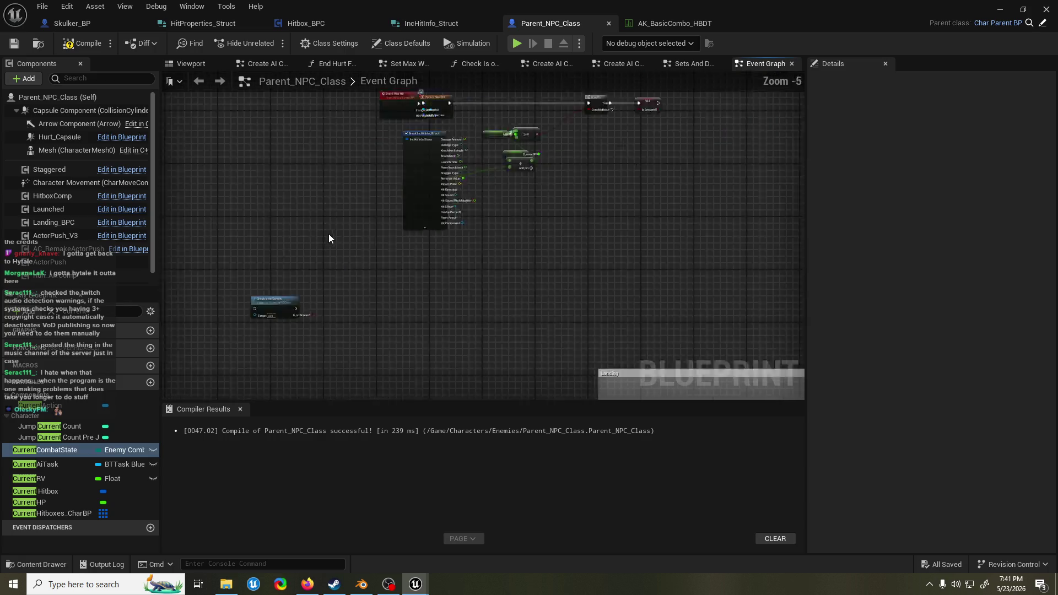
scroll(333, 241, down, 2)
scroll(332, 233, up, 2)
scroll(335, 233, down, 4)
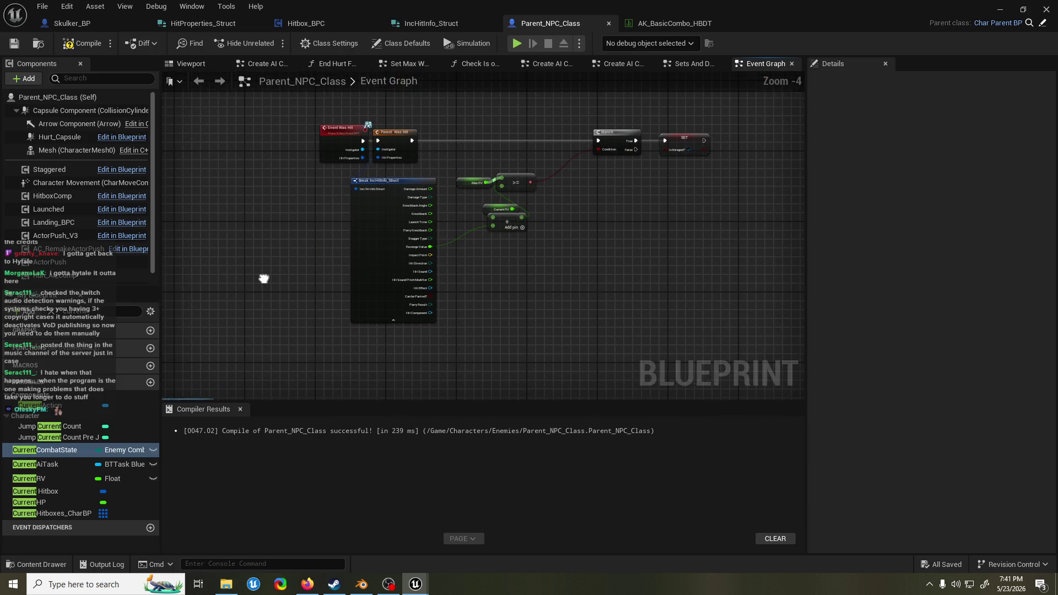
scroll(316, 247, up, 2)
scroll(381, 238, up, 3)
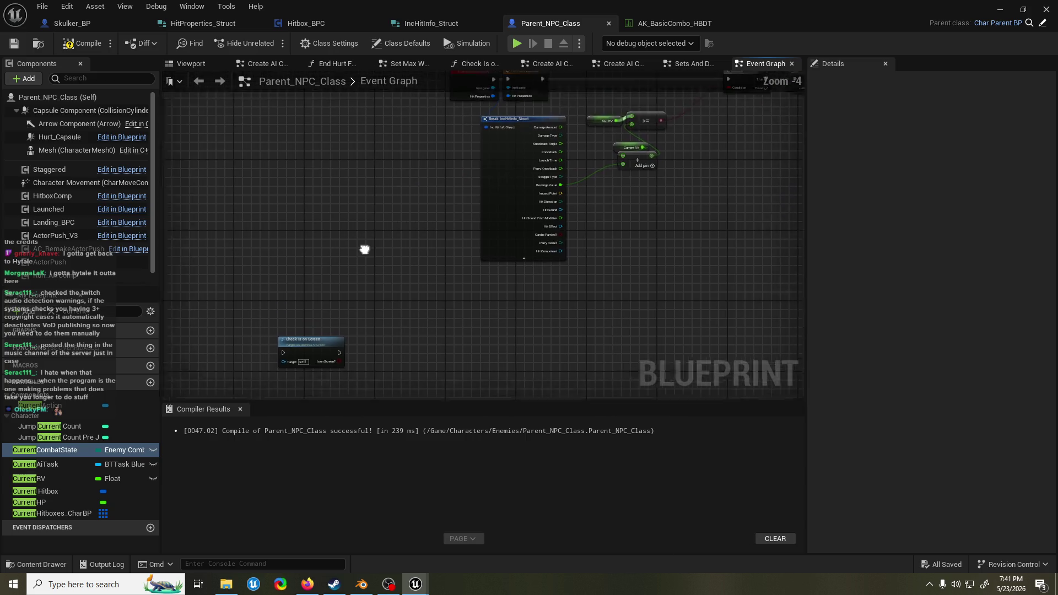
scroll(335, 276, down, 3)
scroll(335, 276, up, 1)
scroll(335, 275, up, 1)
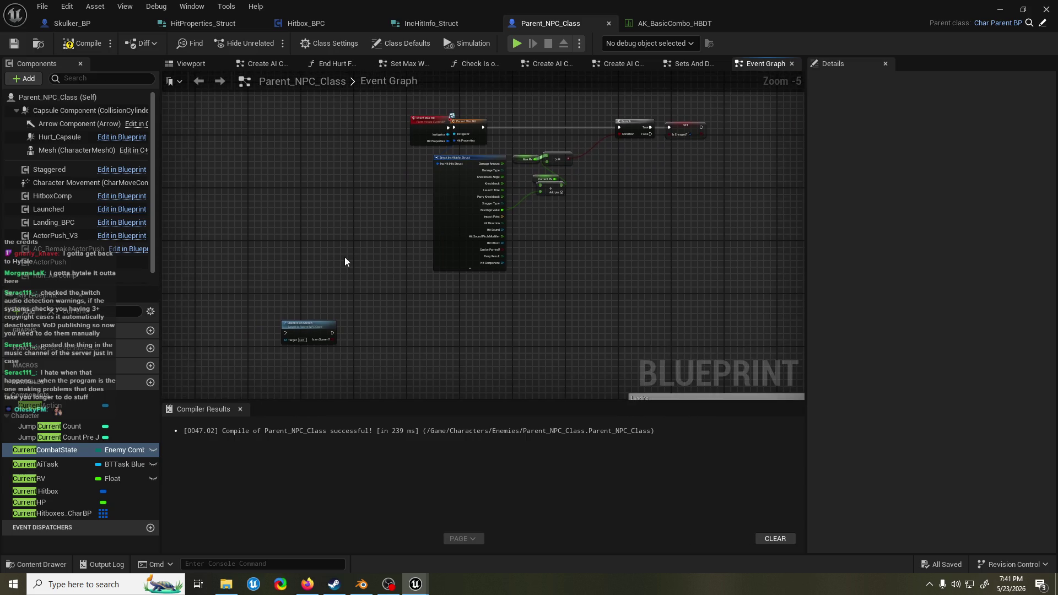
scroll(371, 291, down, 1)
mouse_move(337, 340)
mouse_down()
mouse_move(324, 238)
mouse_move(307, 206)
mouse_up()
scroll(478, 231, up, 3)
- Add a Set Timer by Event after SET, with a new custom event bound to its Event input
drag(529, 175, 610, 170)
text(set t)
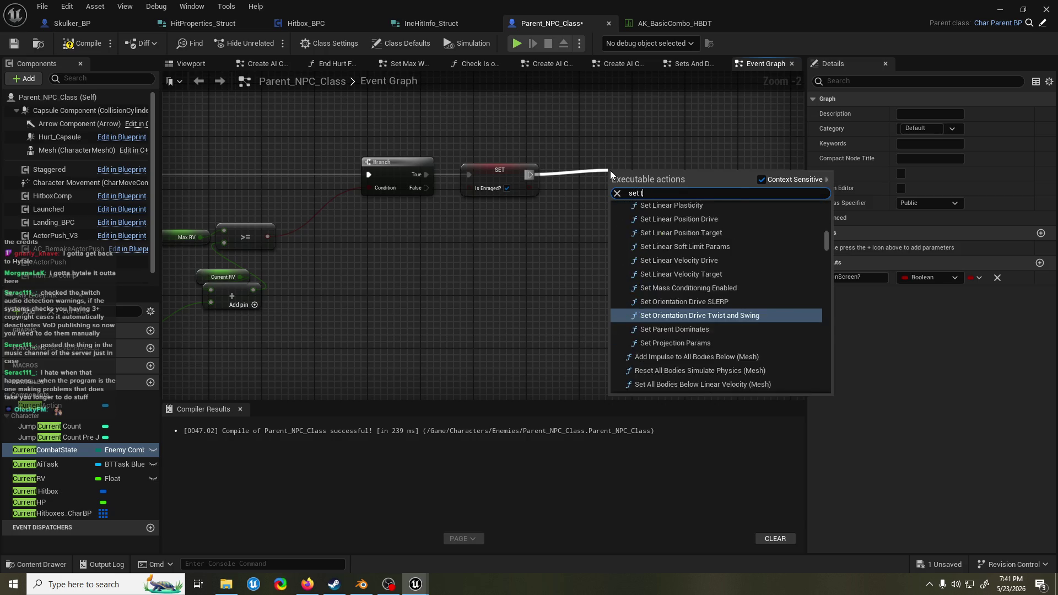
text(imer by event)
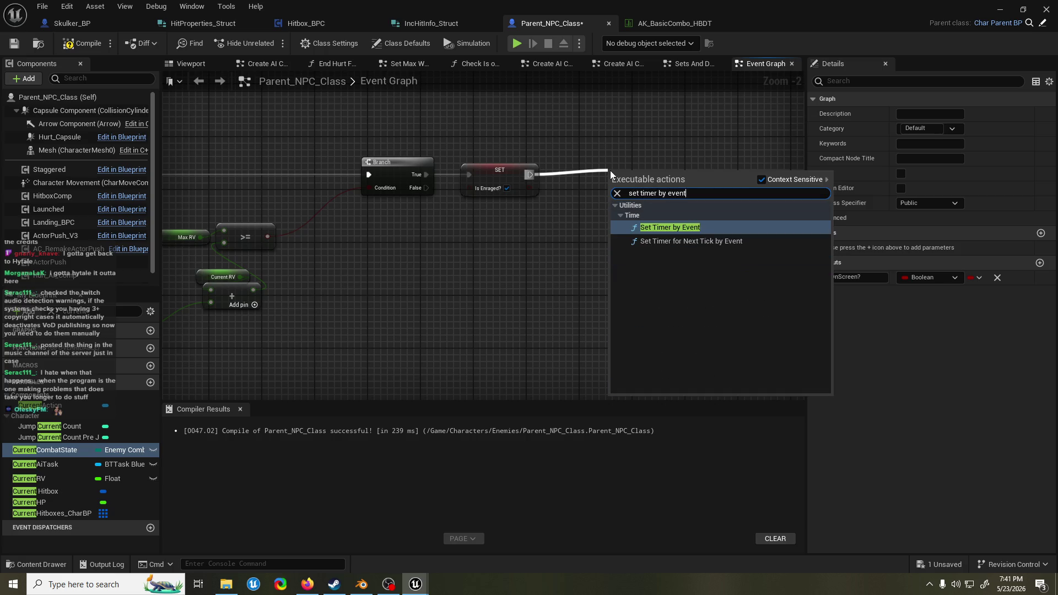
key(Return)
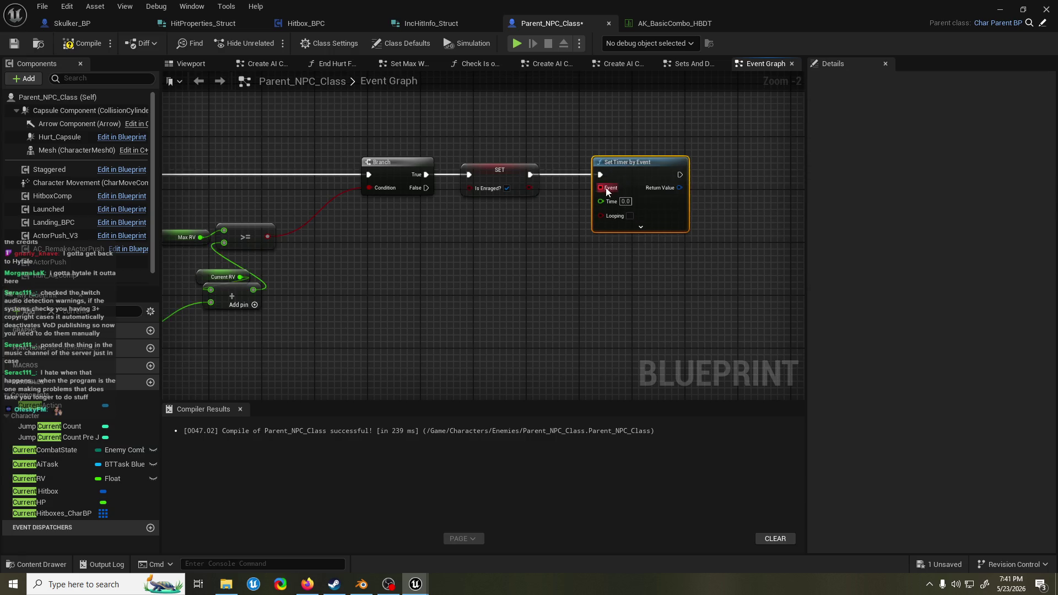
drag(606, 194, 491, 307)
text(custom event)
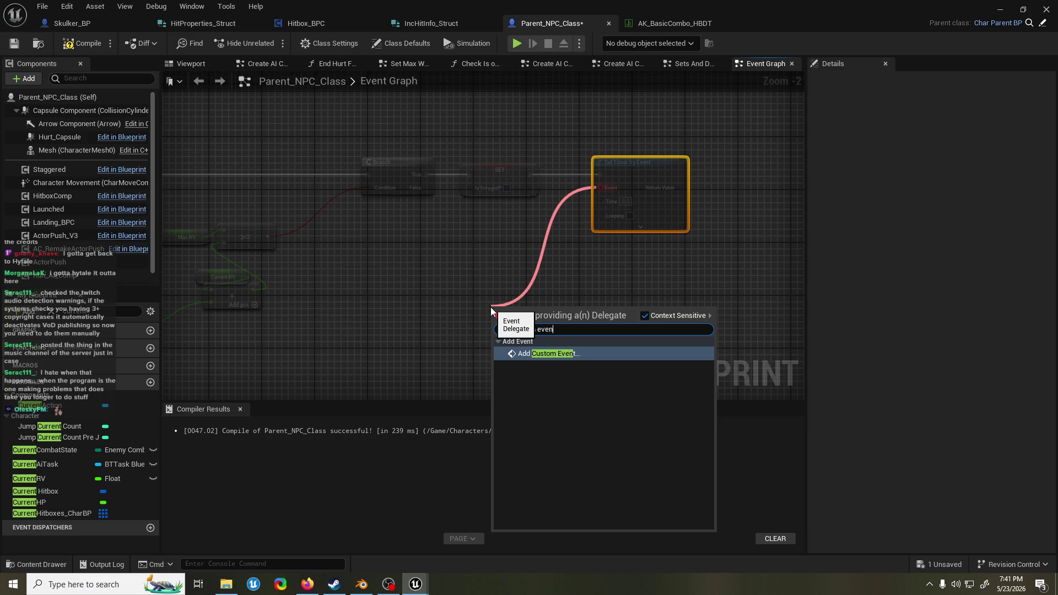
key(Return)
drag(166, 91, 455, 304)
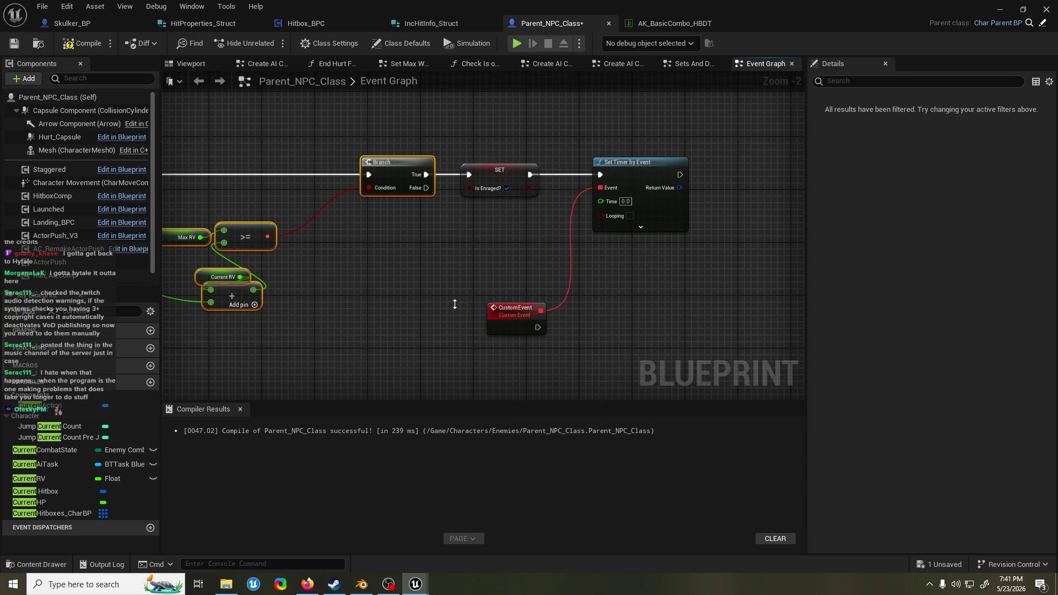
- Compile, then set the timer to loop with a Time of 0.06 seconds
click(498, 326)
drag(514, 326, 478, 307)
click(83, 44)
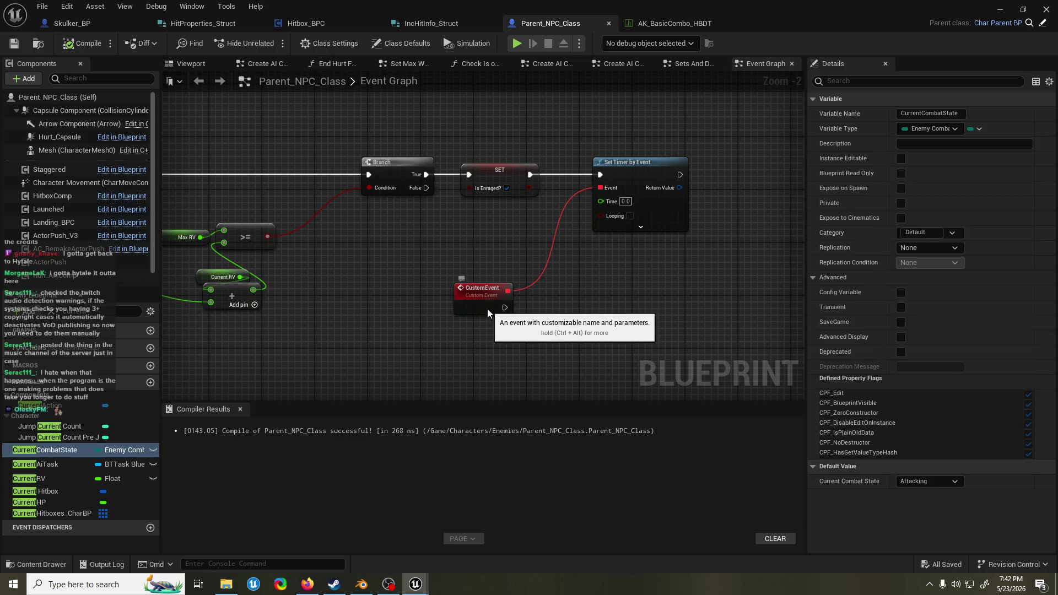
drag(488, 313, 481, 307)
click(630, 216)
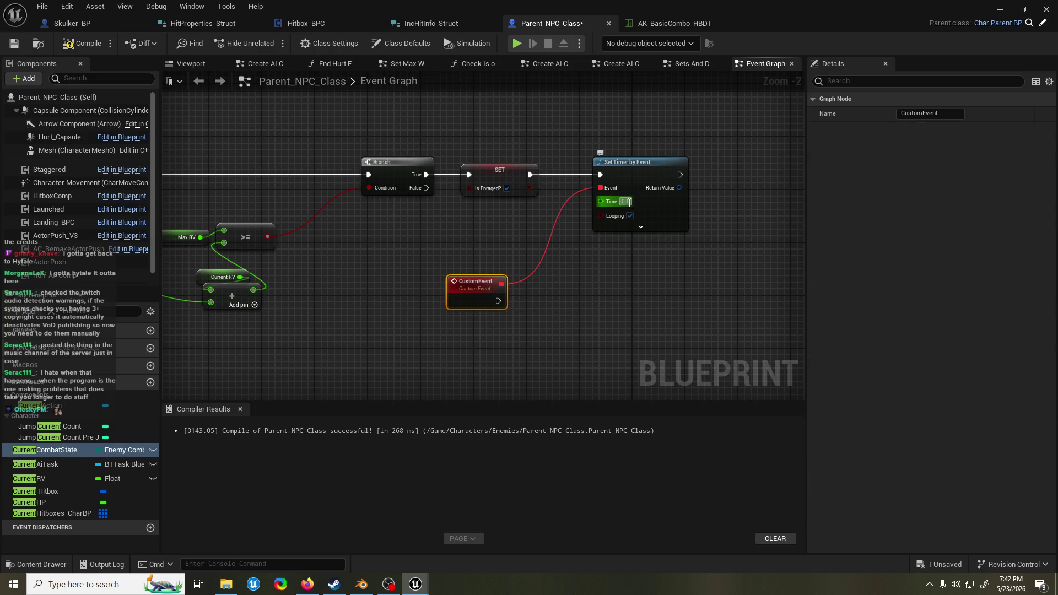
drag(628, 203, 574, 198)
click(586, 221)
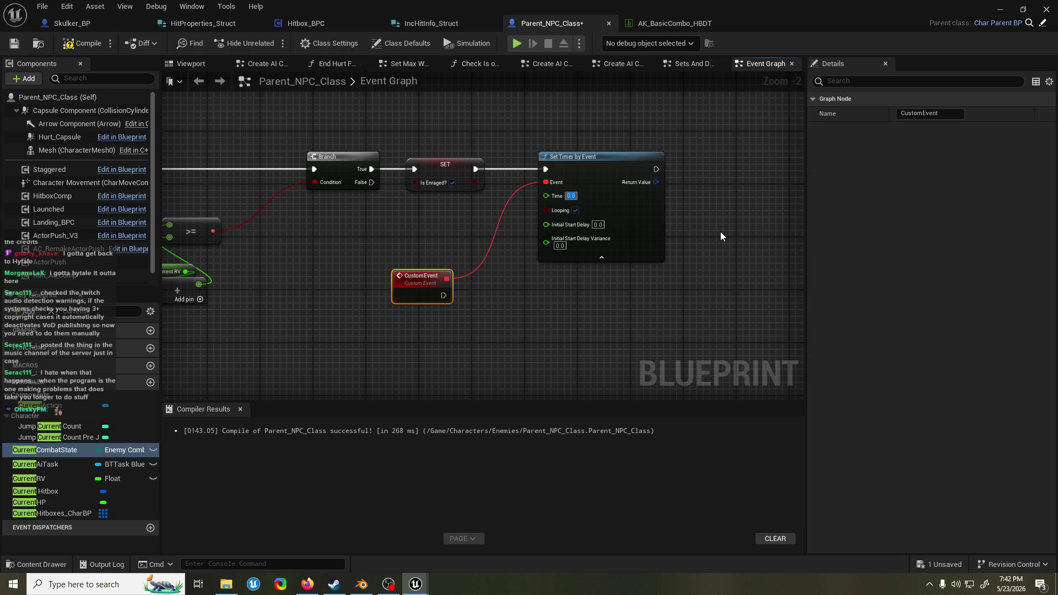
key(BackSpace)
text(0.06)
click(720, 231)
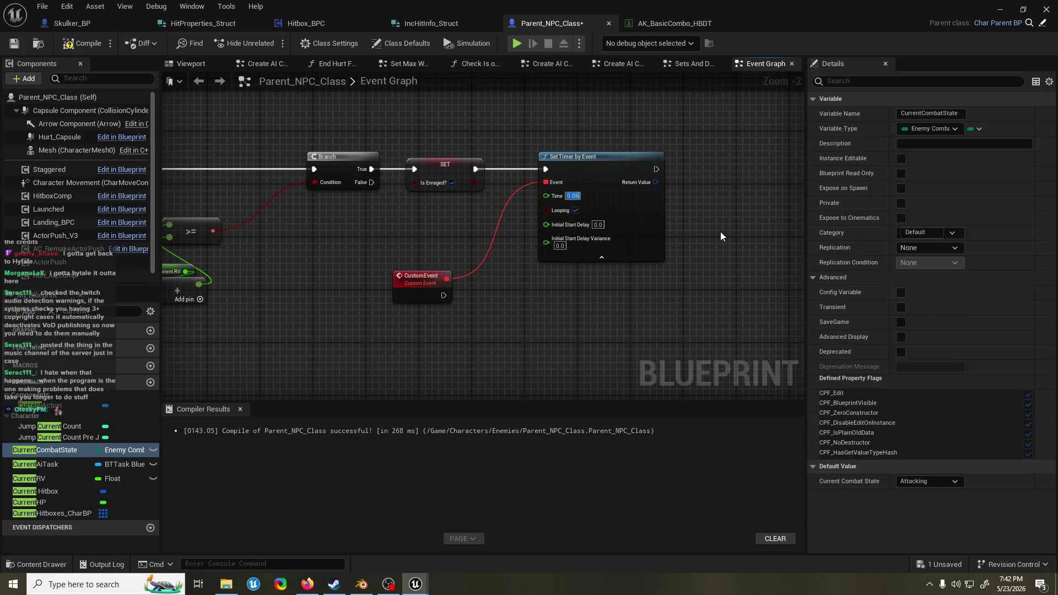
- Rename the custom event to DecreaseRV
drag(508, 245, 539, 170)
drag(461, 211, 455, 225)
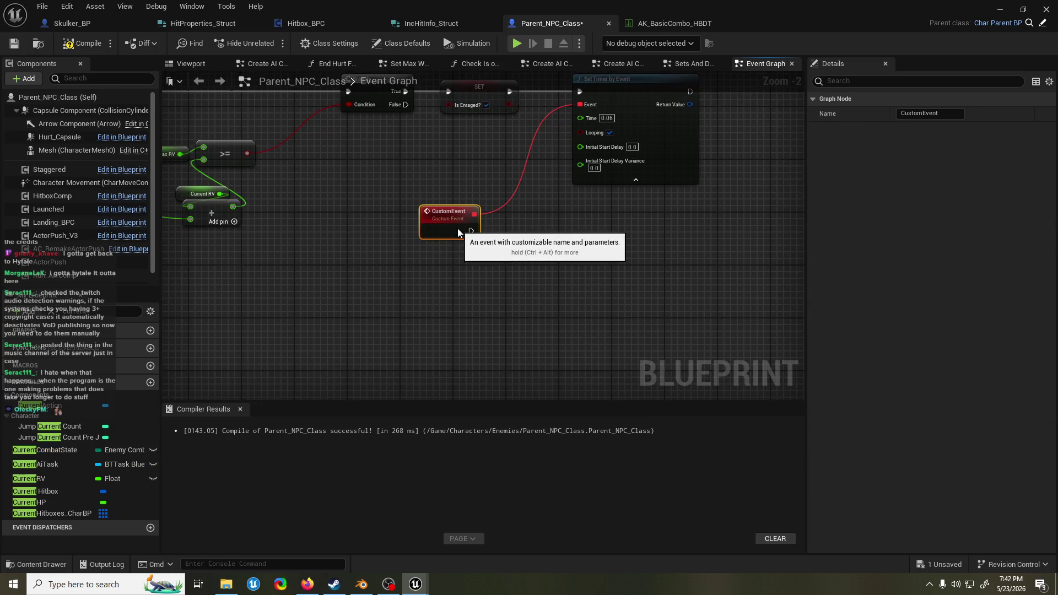
key(F2)
text(Decreas)
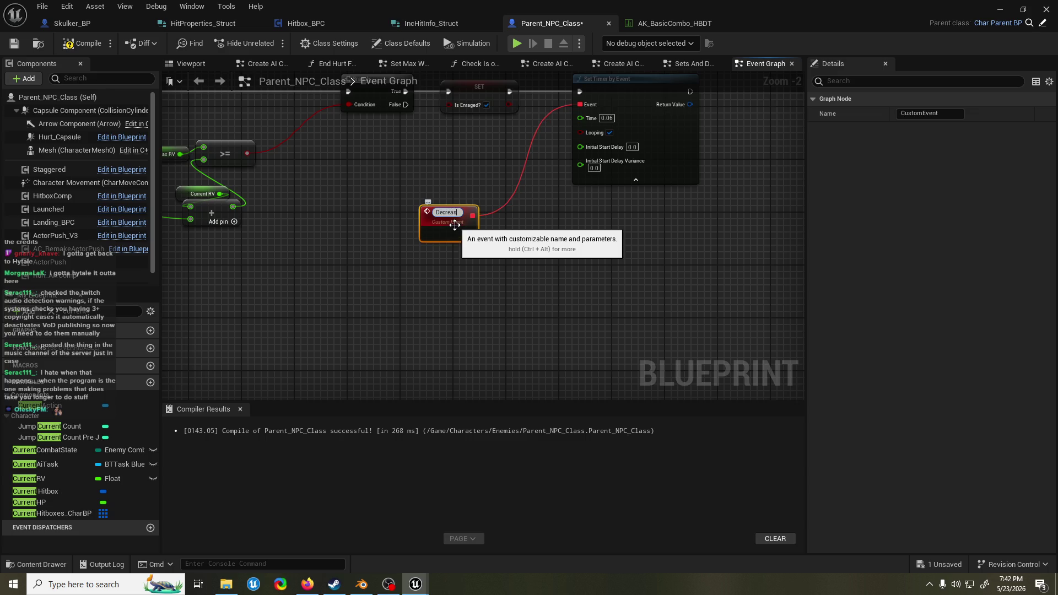
text(eRV)
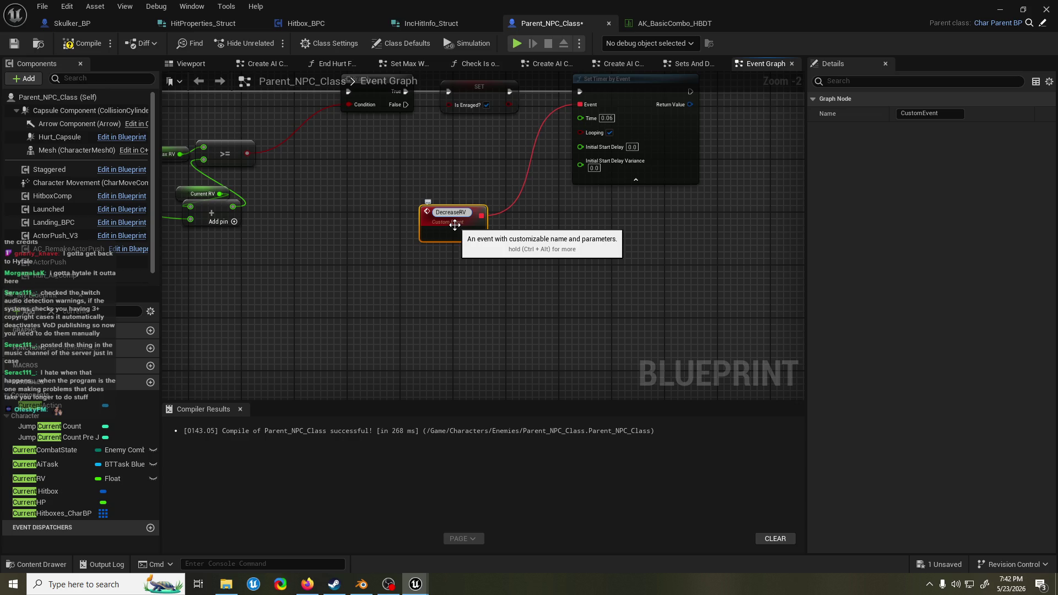
key(Return)
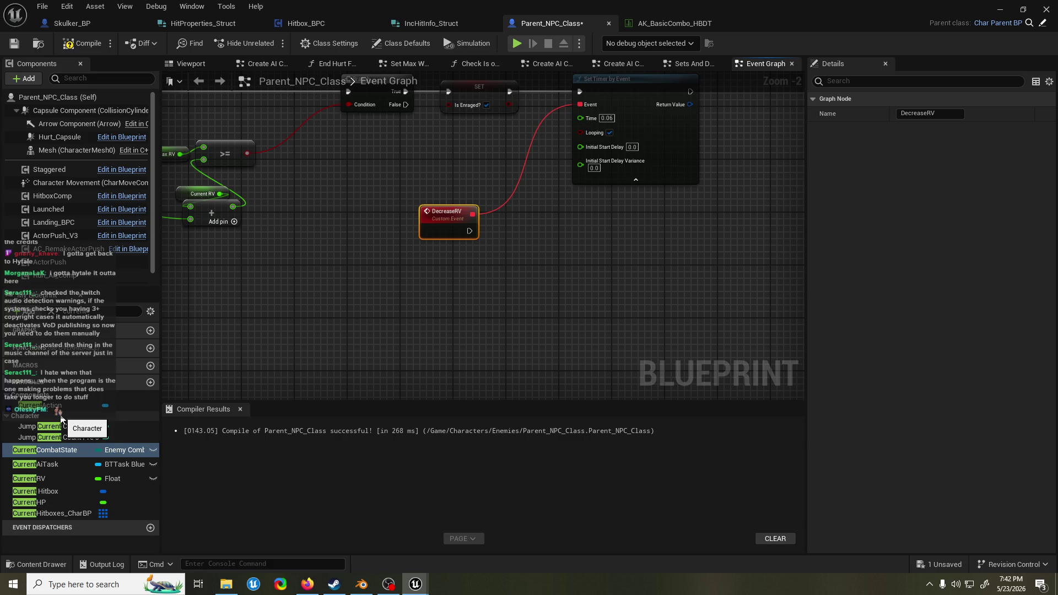
- Add a Current RV setter after the DecreaseRV event
mouse_move(28, 478)
mouse_down()
mouse_move(400, 267)
mouse_move(453, 293)
mouse_move(522, 224)
mouse_move(509, 231)
mouse_up()
click(493, 314)
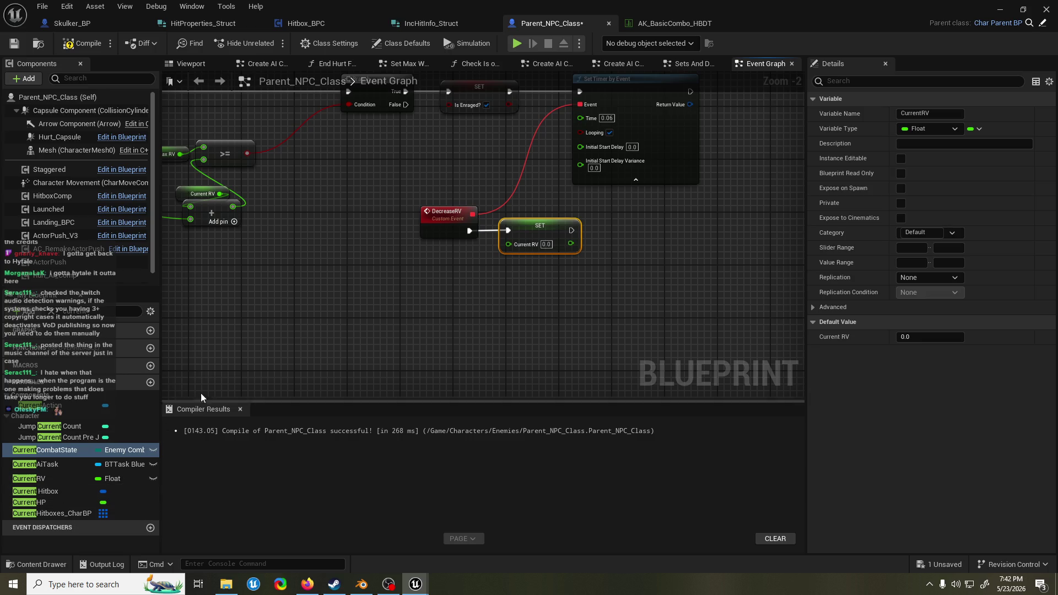
drag(435, 289, 376, 307)
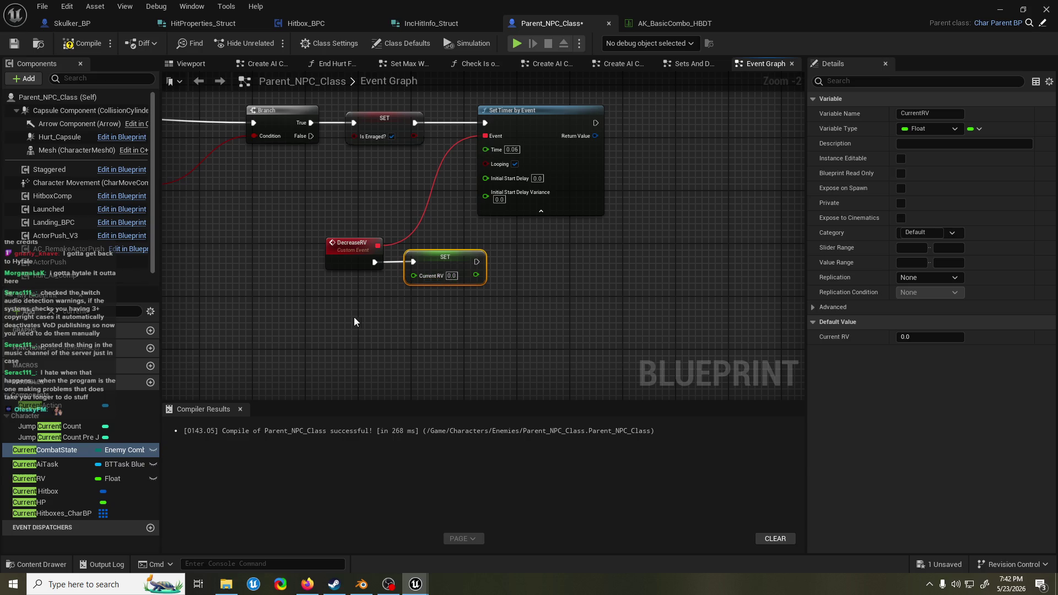
- Feed the setter with a Current RV getter minus 0.1, and tidy the nodes
click(57, 477)
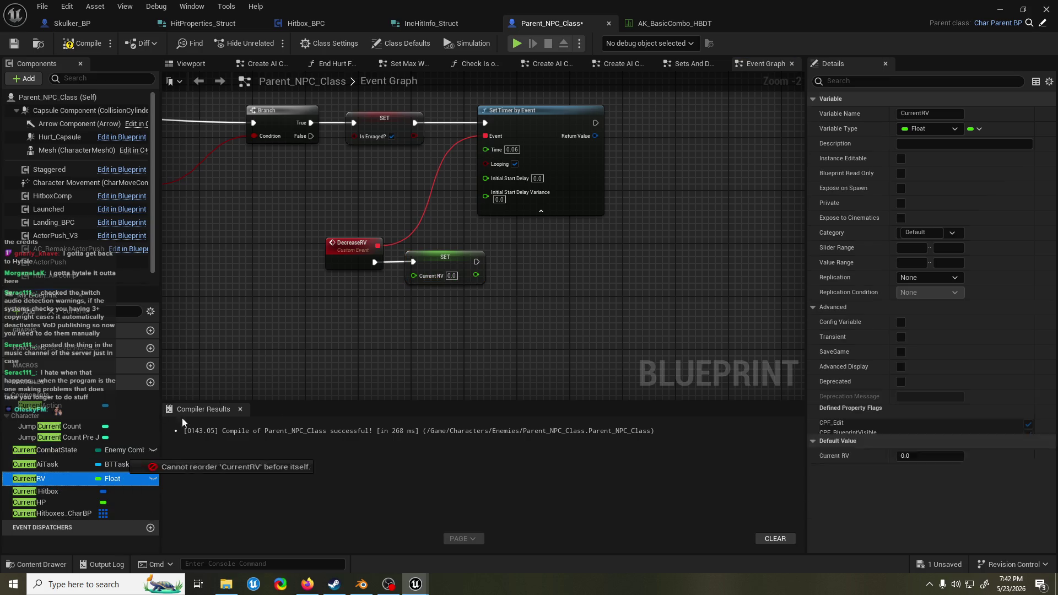
drag(291, 297, 343, 304)
click(353, 314)
text(-)
key(Return)
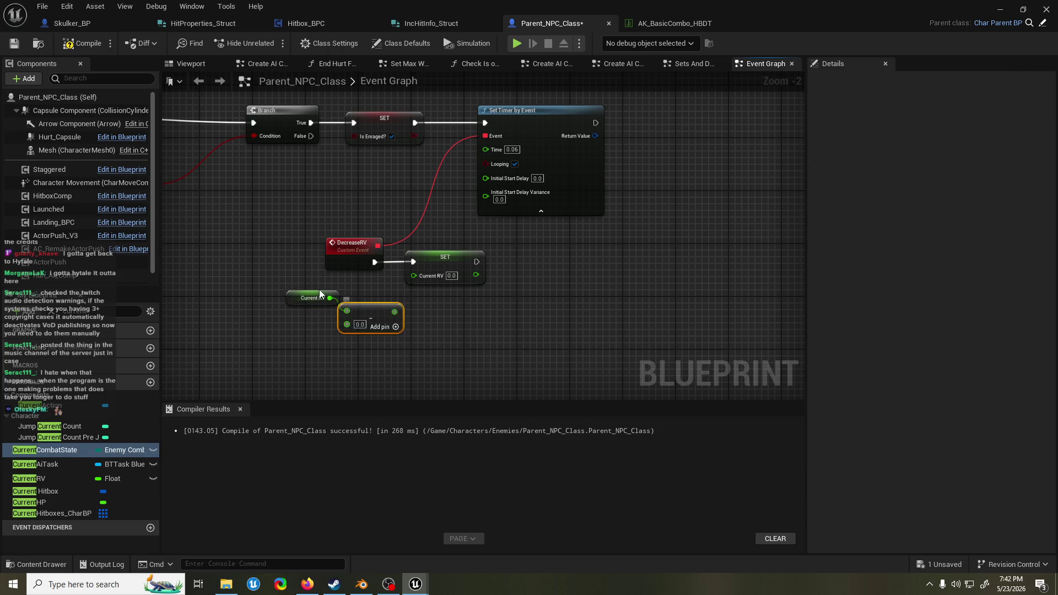
drag(394, 312, 414, 275)
click(359, 325)
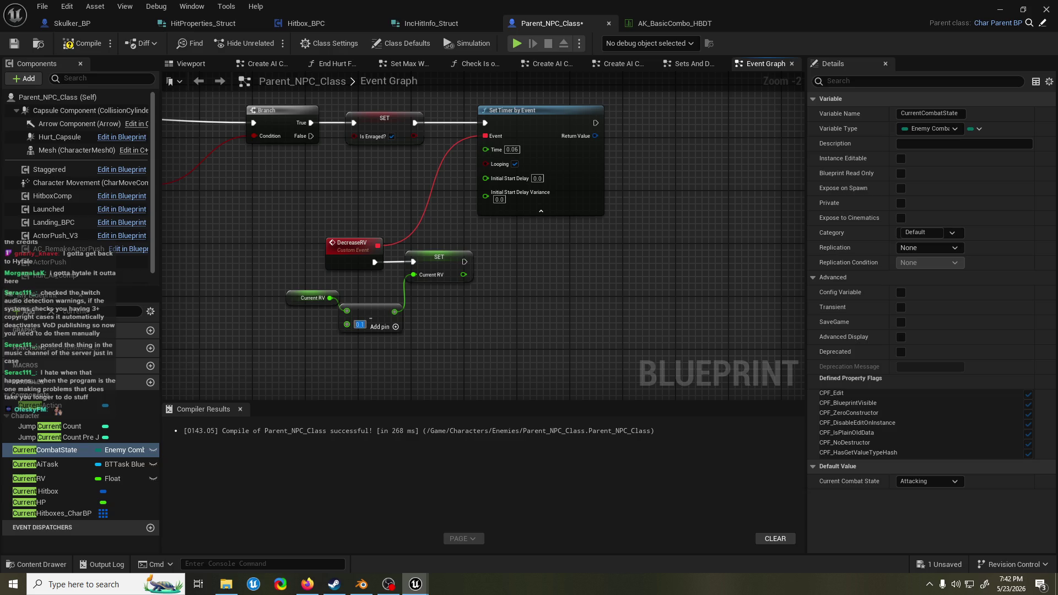
mouse_move(414, 217)
mouse_down()
mouse_move(503, 303)
mouse_move(525, 286)
mouse_up()
mouse_move(534, 352)
mouse_down()
mouse_move(295, 302)
mouse_move(288, 282)
mouse_up()
drag(435, 278, 575, 278)
drag(422, 307, 482, 314)
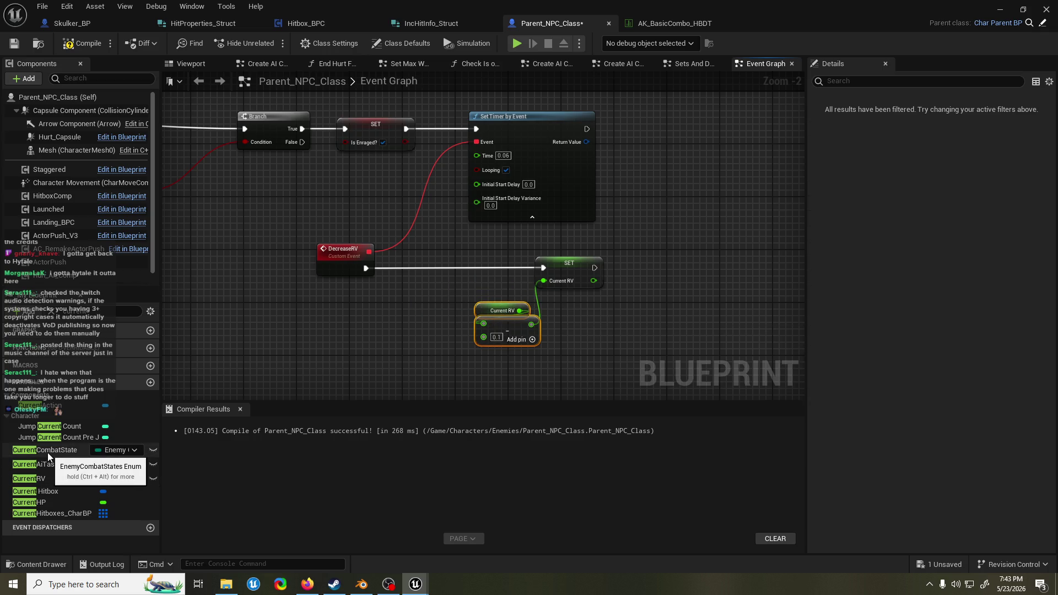
- Branch DecreaseRV on Current RV <= 0.0, wiring the False output into the Current RV setter
drag(63, 475, 376, 313)
click(411, 340)
text(equal)
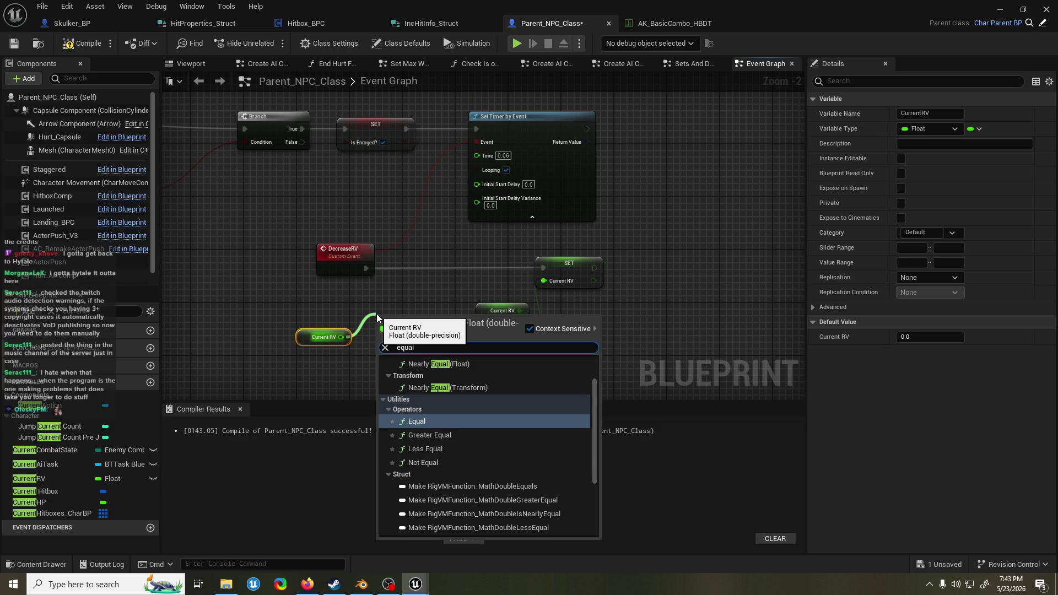
text( less)
key(Return)
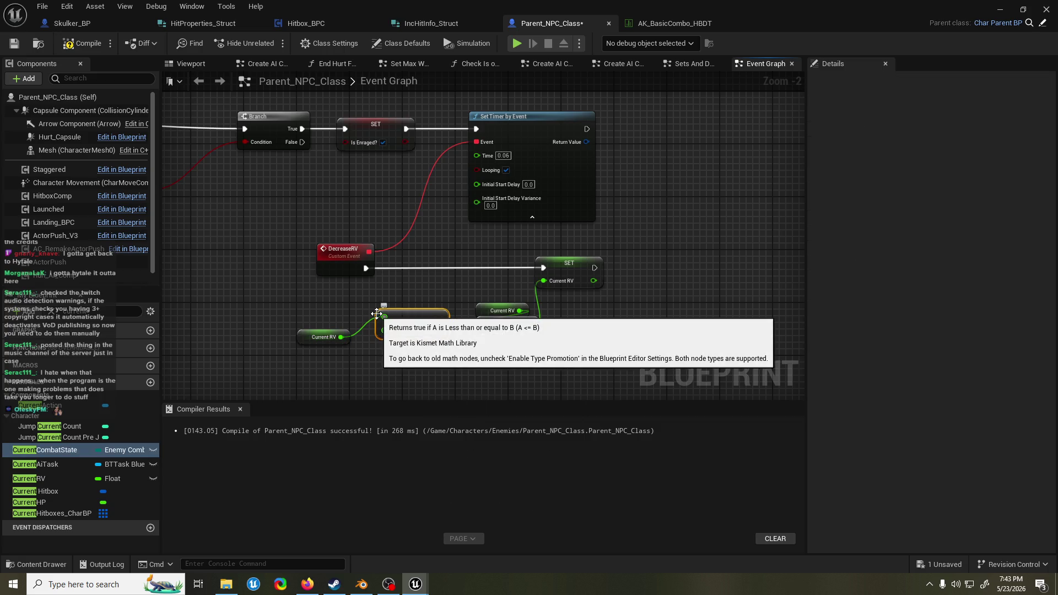
shift+click(325, 336)
mouse_move(325, 337)
mouse_down()
mouse_move(331, 314)
mouse_move(367, 358)
mouse_move(411, 269)
mouse_move(448, 272)
mouse_move(410, 268)
mouse_up()
mouse_move(467, 281)
mouse_down()
mouse_move(493, 287)
mouse_move(543, 270)
mouse_up()
drag(612, 250, 471, 353)
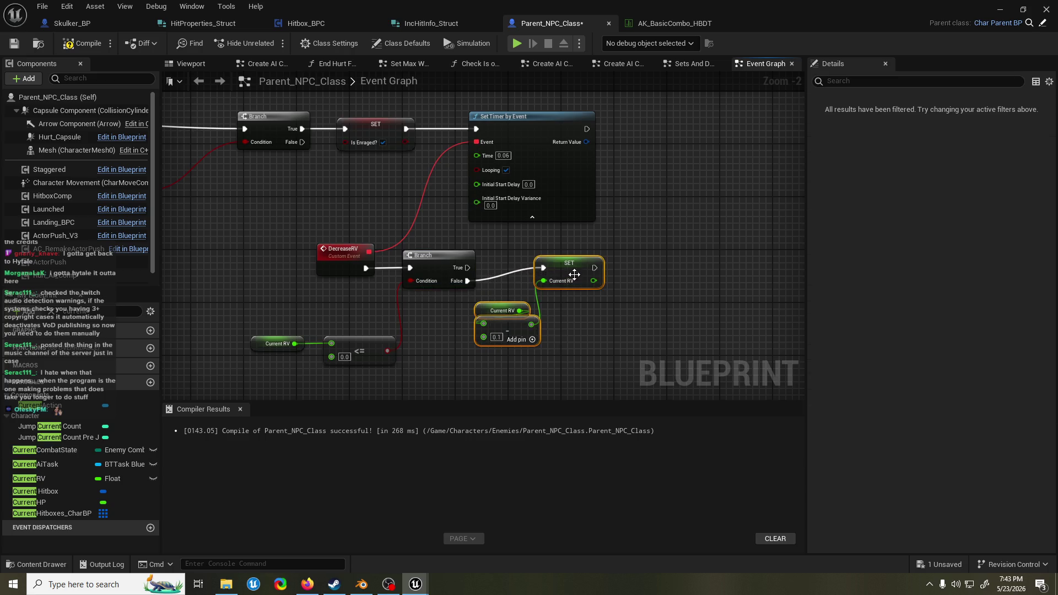
drag(569, 263, 570, 290)
right_click(586, 142)
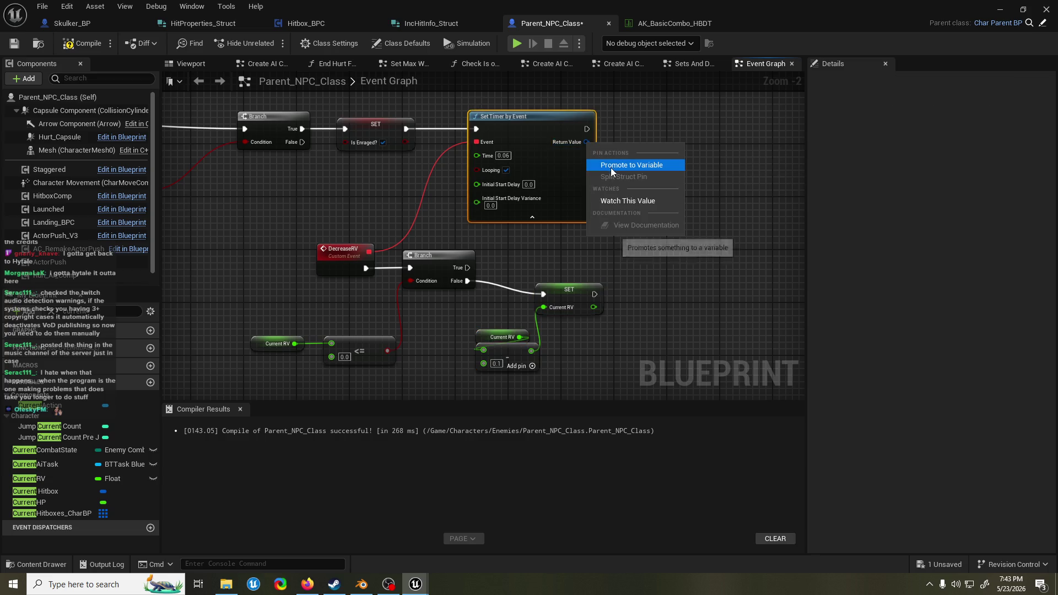
- Promote the timer's return handle to a new variable named ResetRVTimer
click(613, 166)
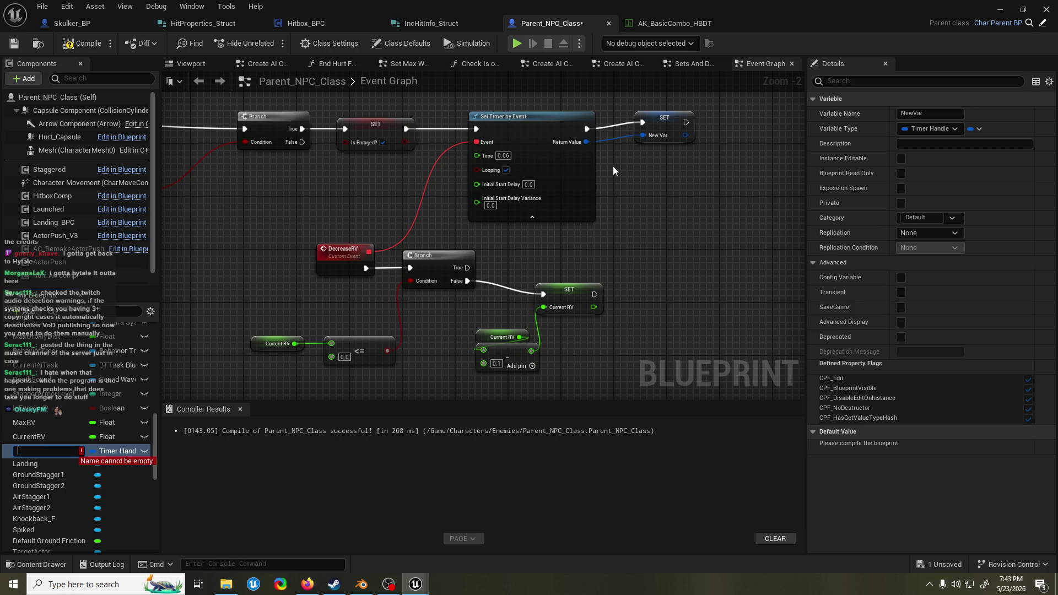
text(ResetRVTimer)
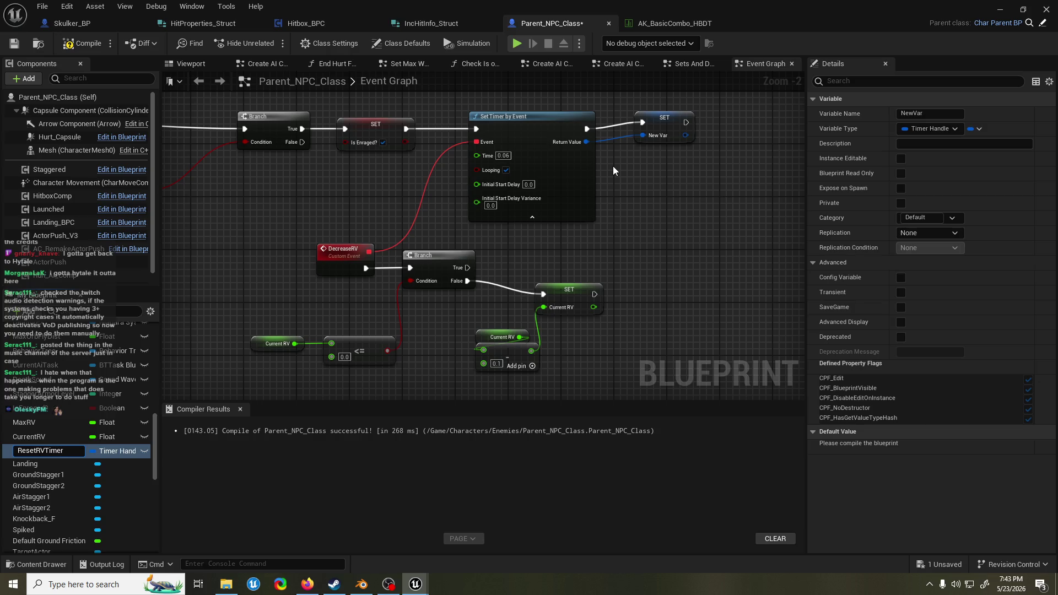
key(Return)
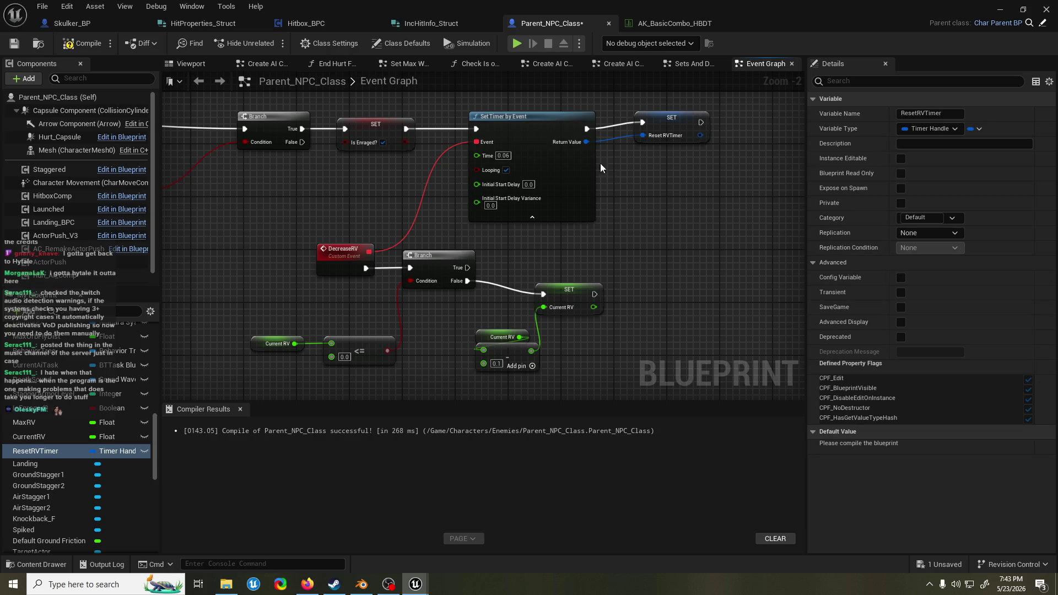
click(6, 451)
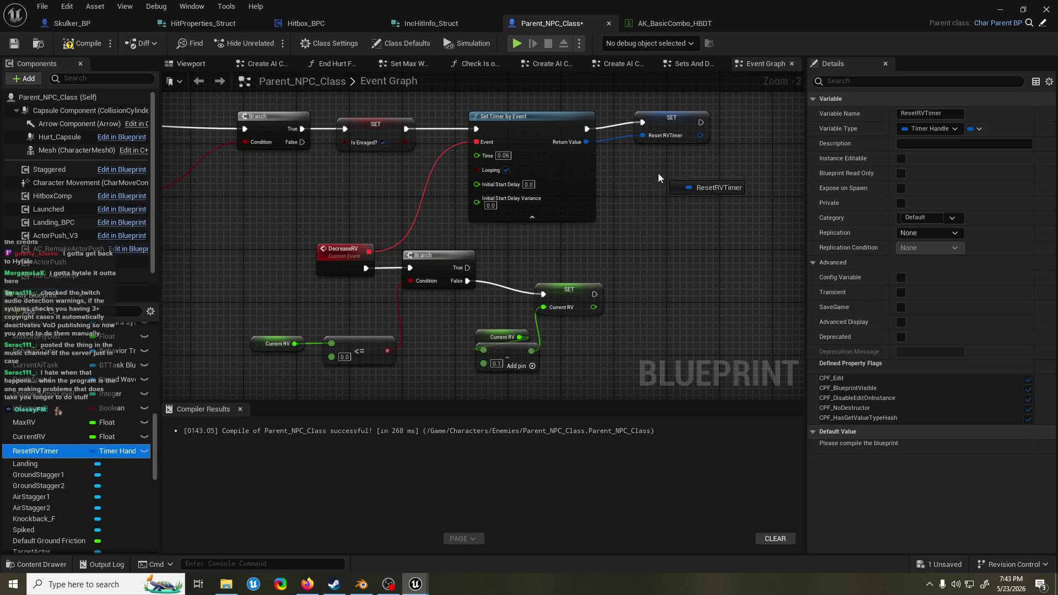
drag(671, 125, 664, 131)
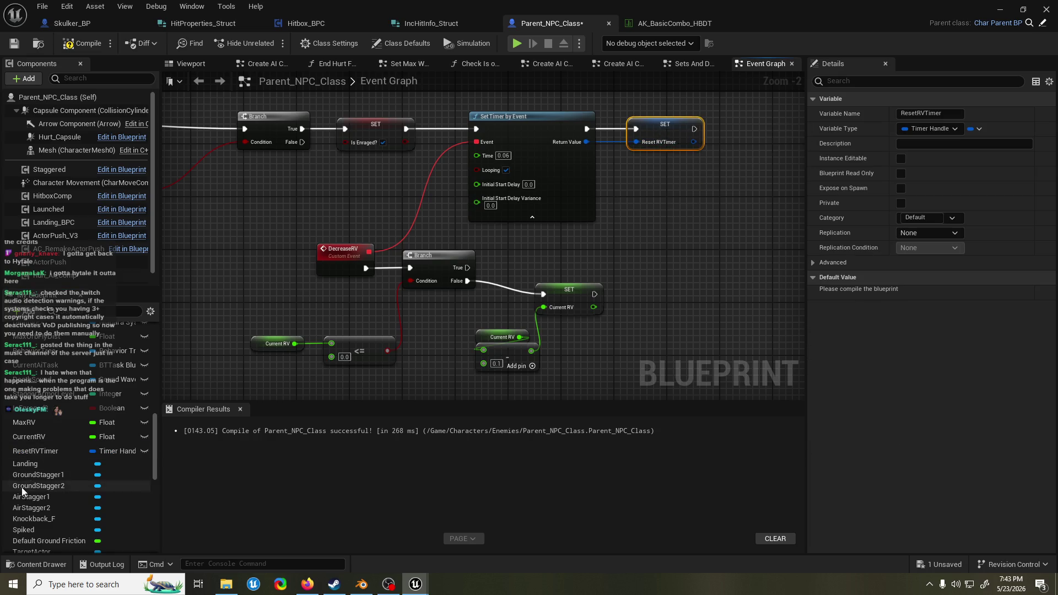
- Add Clear and Invalidate Timer by Handle using ResetRVTimer after the setter, then compile
mouse_move(34, 454)
mouse_down()
mouse_move(574, 349)
mouse_move(679, 286)
mouse_up()
click(600, 368)
text(clear timer)
key(Return)
drag(595, 293, 663, 292)
drag(592, 351, 652, 264)
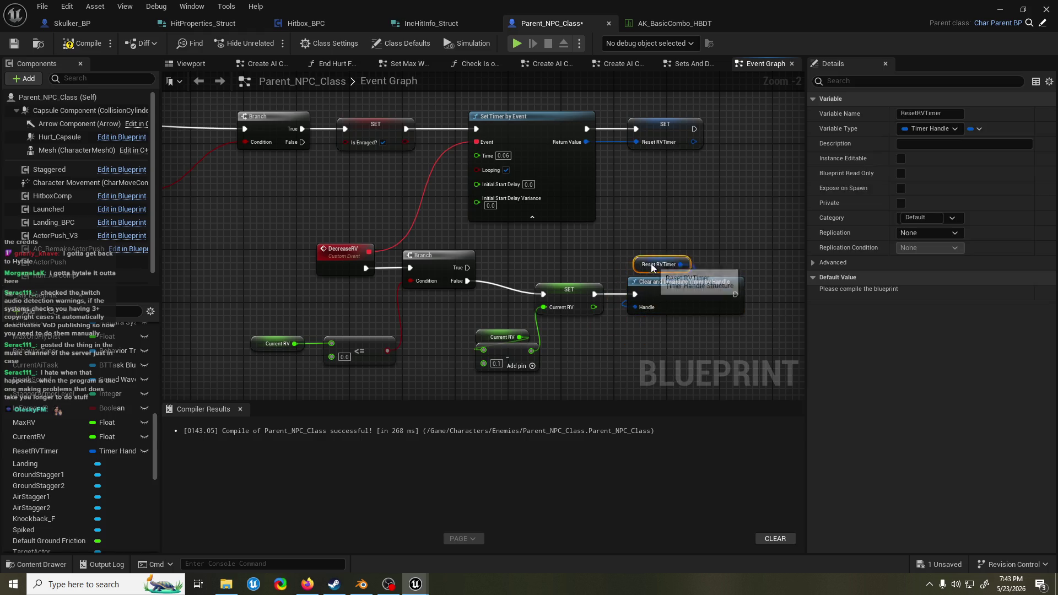
click(78, 44)
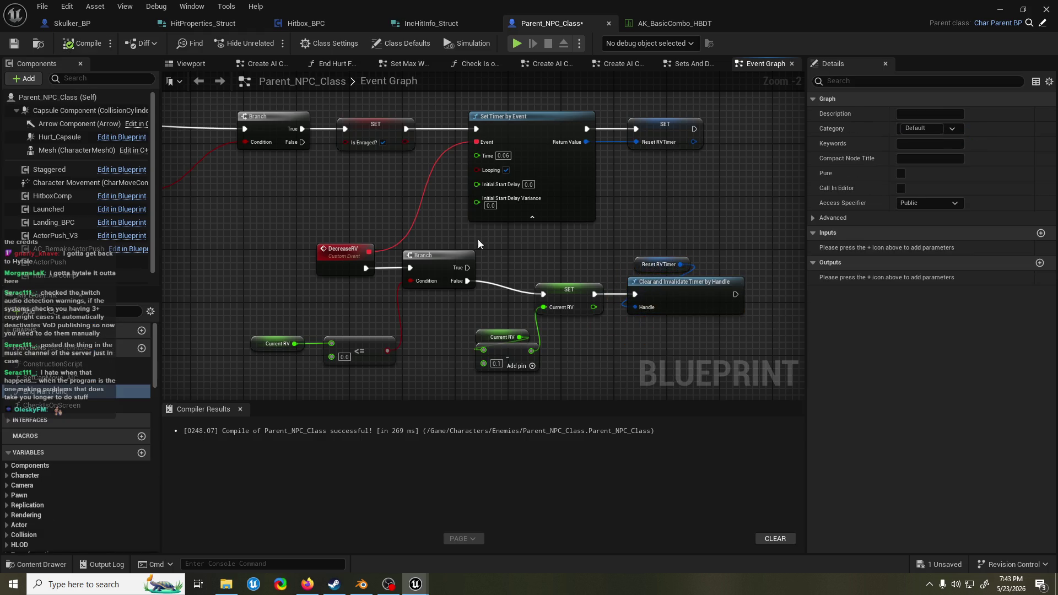
- Connect the DecreaseRV Branch's True output to the timer clear node
mouse_move(606, 308)
mouse_down()
mouse_move(578, 246)
mouse_move(496, 353)
mouse_up()
drag(545, 236, 546, 270)
drag(445, 216, 612, 241)
drag(601, 199, 726, 268)
mouse_move(655, 244)
mouse_down()
mouse_move(554, 217)
mouse_move(563, 219)
mouse_up()
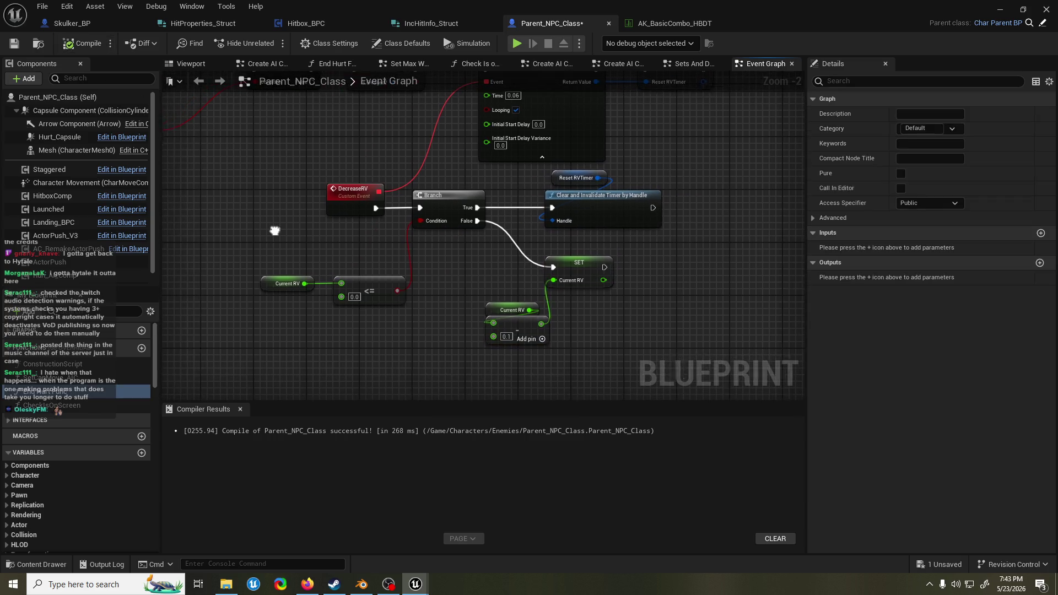
- Glance at the Graveyard level, then return to the Parent_NPC_Class hit-logic chain
scroll(300, 266, down, 2)
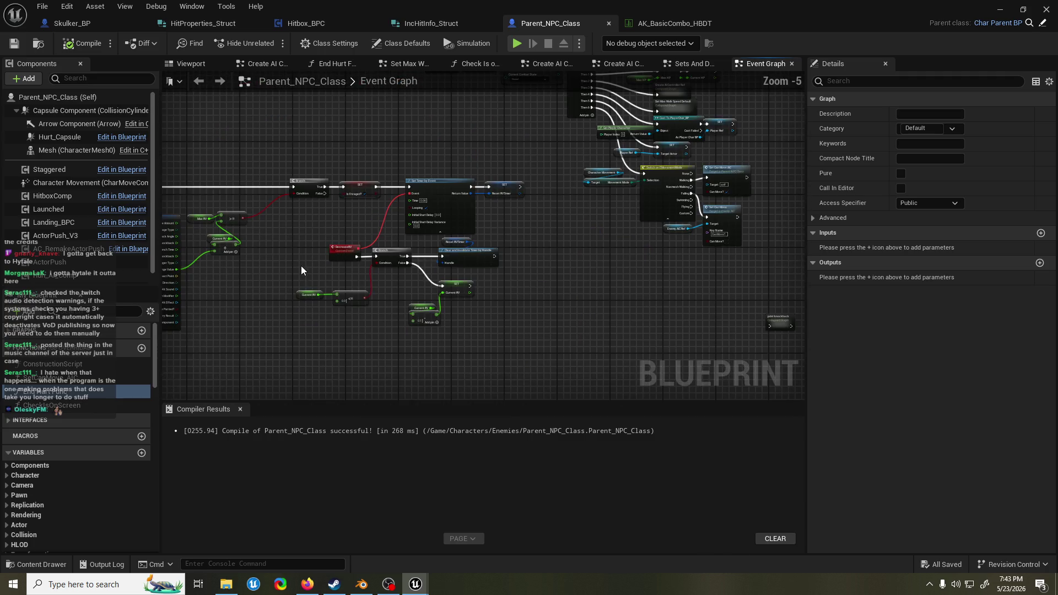
scroll(299, 267, up, 1)
mouse_move(334, 277)
mouse_down()
mouse_move(462, 283)
mouse_move(386, 286)
mouse_move(359, 270)
mouse_up()
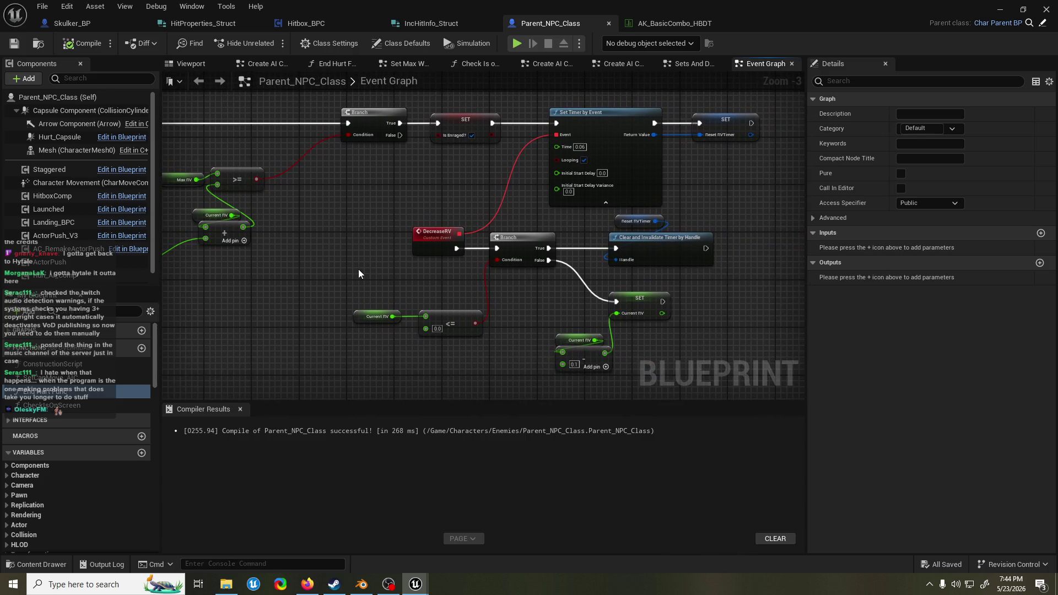
mouse_move(510, 6)
mouse_down()
mouse_move(479, 65)
mouse_move(457, 8)
mouse_up()
key(alt+Tab)
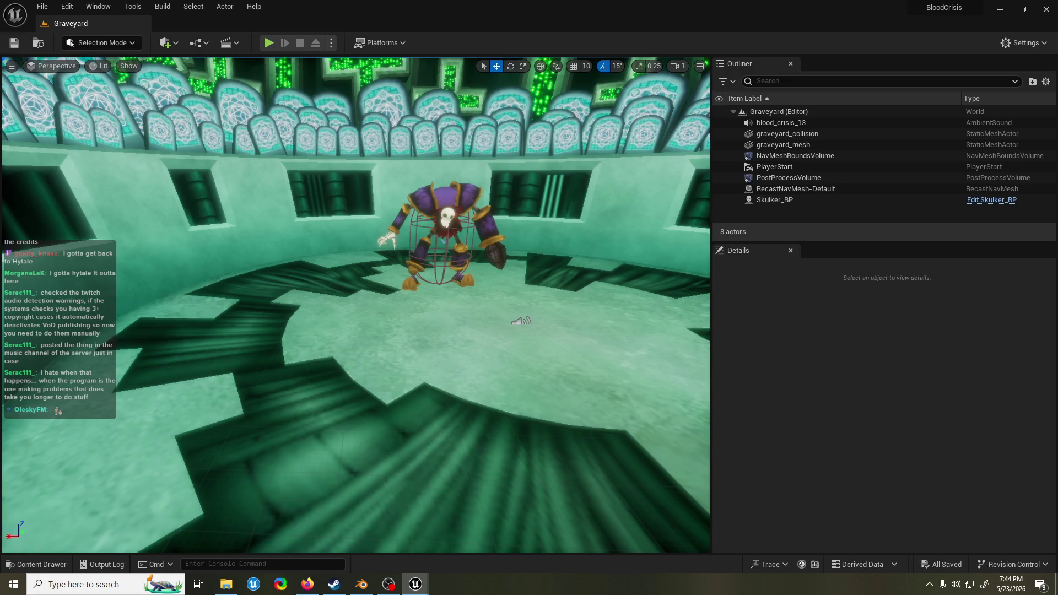
key(alt+Tab)
scroll(408, 243, up, 3)
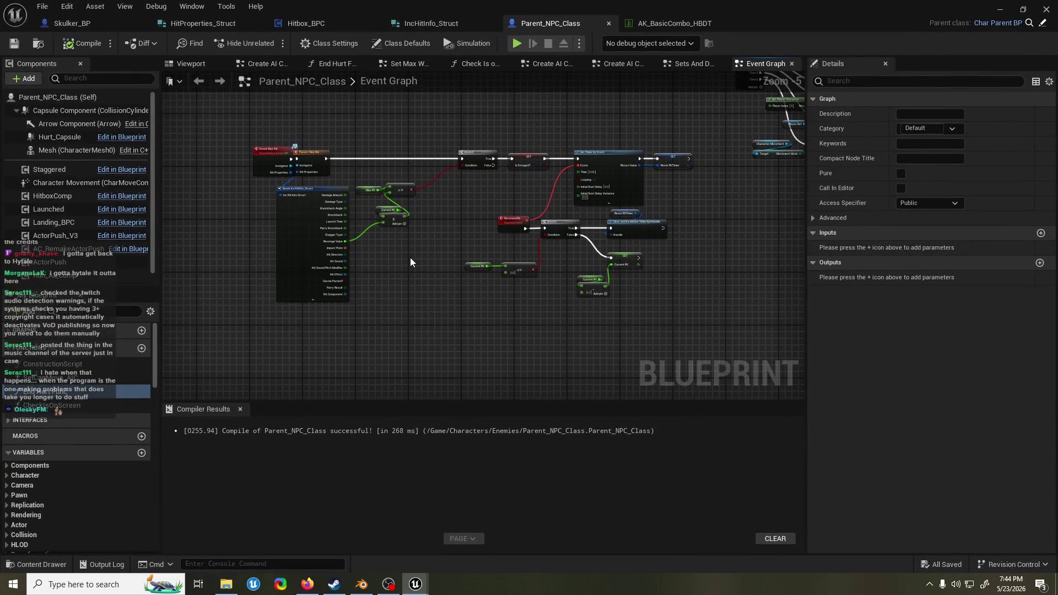
scroll(452, 132, up, 2)
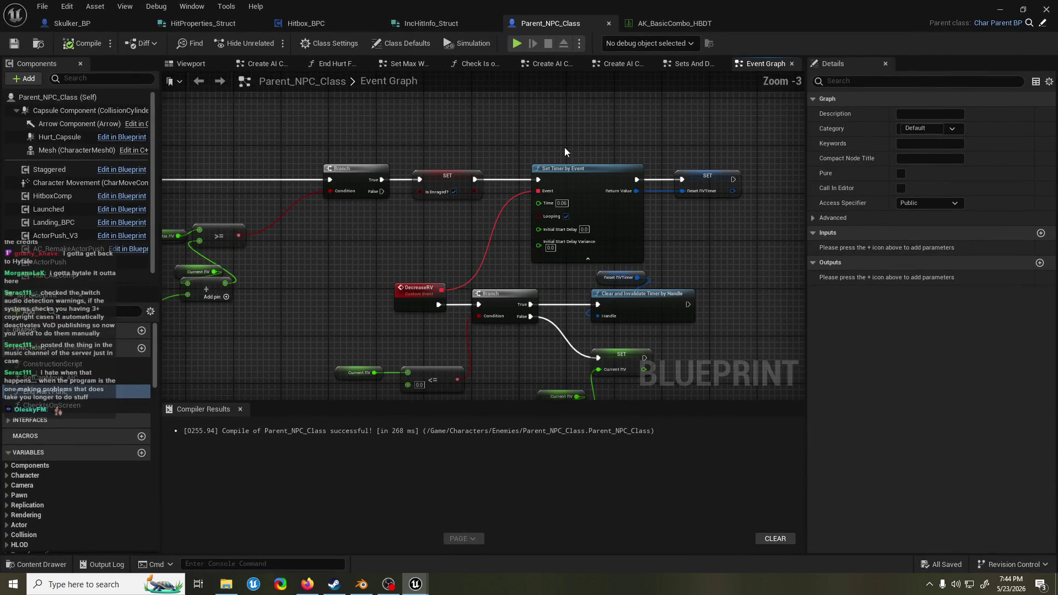
scroll(606, 137, down, 2)
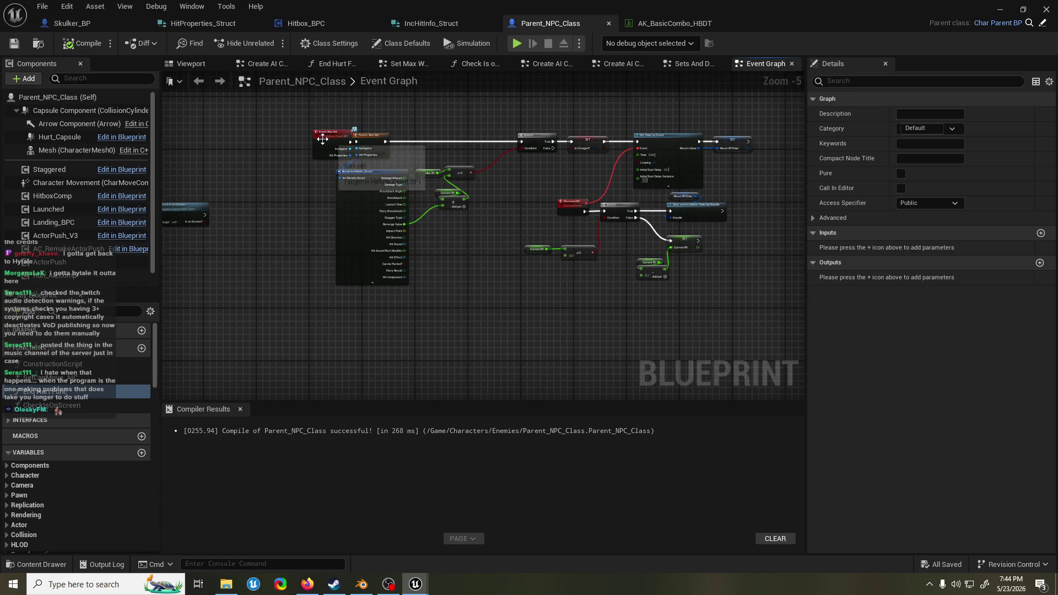
- Save the Parent_NPC_Class blueprint
click(485, 118)
scroll(524, 124, up, 2)
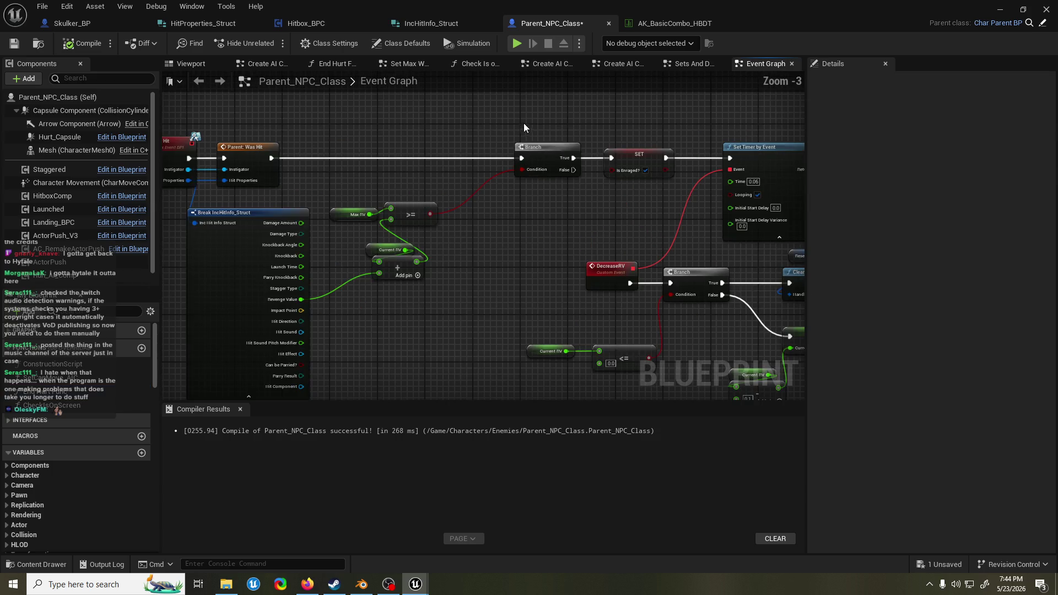
scroll(494, 124, down, 2)
drag(494, 124, 468, 132)
key(ctrl+s)
- Move the hit-handling nodes to open space between the Branch and the Is Enraged? setter
scroll(515, 141, up, 2)
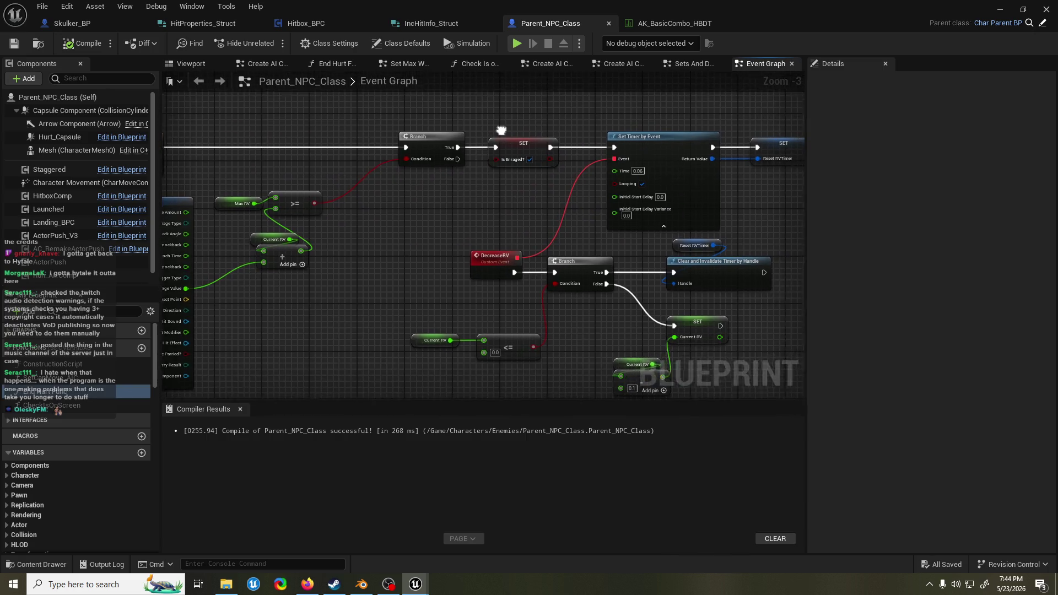
scroll(456, 182, down, 4)
drag(487, 141, 664, 274)
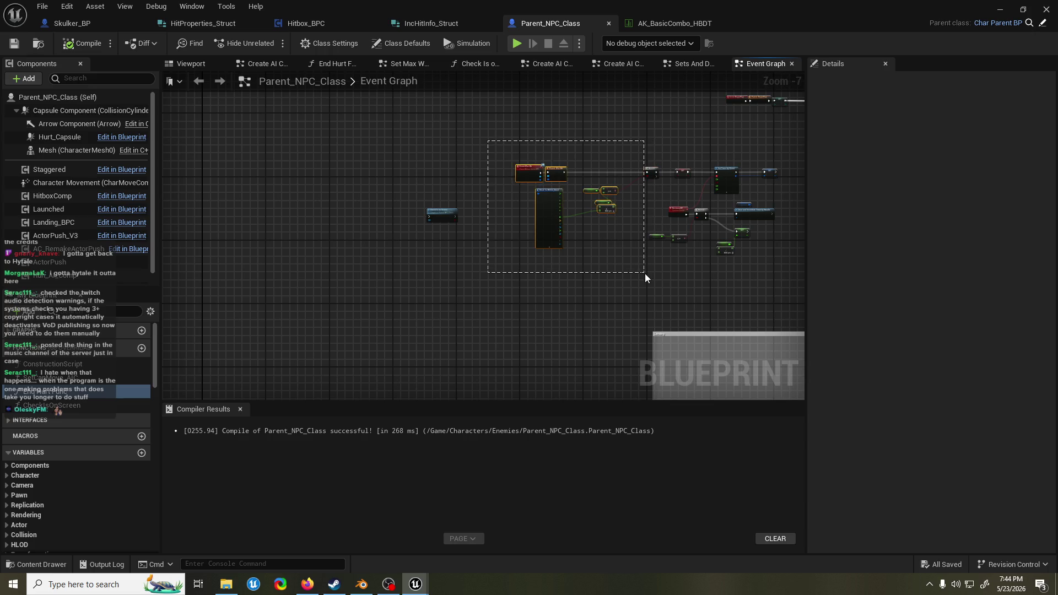
drag(442, 215, 440, 286)
mouse_move(484, 120)
mouse_down()
mouse_move(641, 223)
mouse_move(659, 187)
mouse_move(591, 170)
mouse_up()
scroll(640, 177, up, 4)
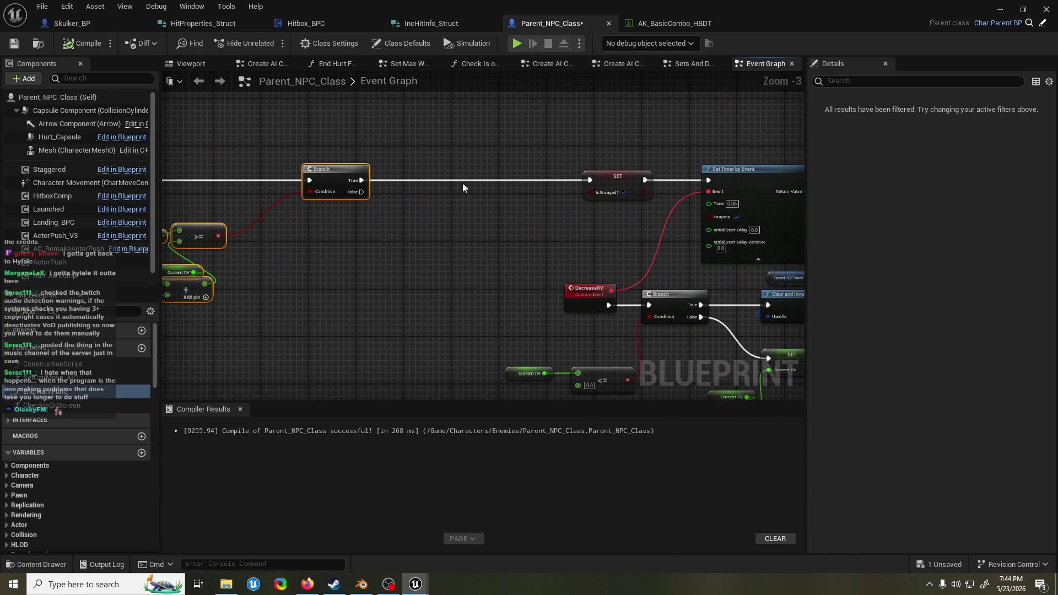
click(485, 158)
mouse_move(364, 132)
mouse_down()
mouse_move(771, 133)
mouse_move(632, 115)
mouse_move(602, 140)
mouse_move(387, 166)
mouse_up()
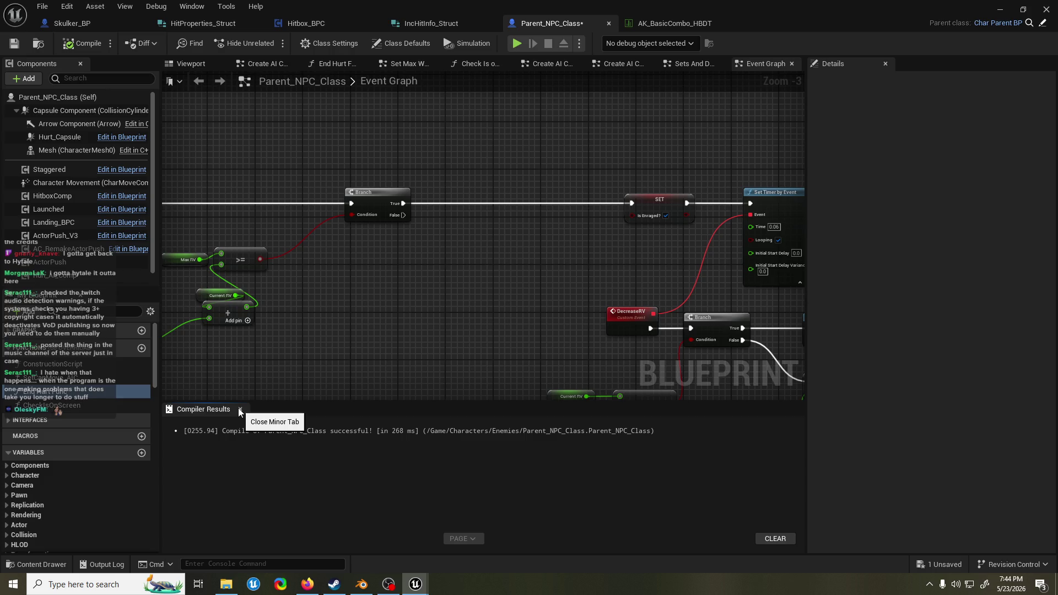
- Close the Compiler Results panel
click(240, 410)
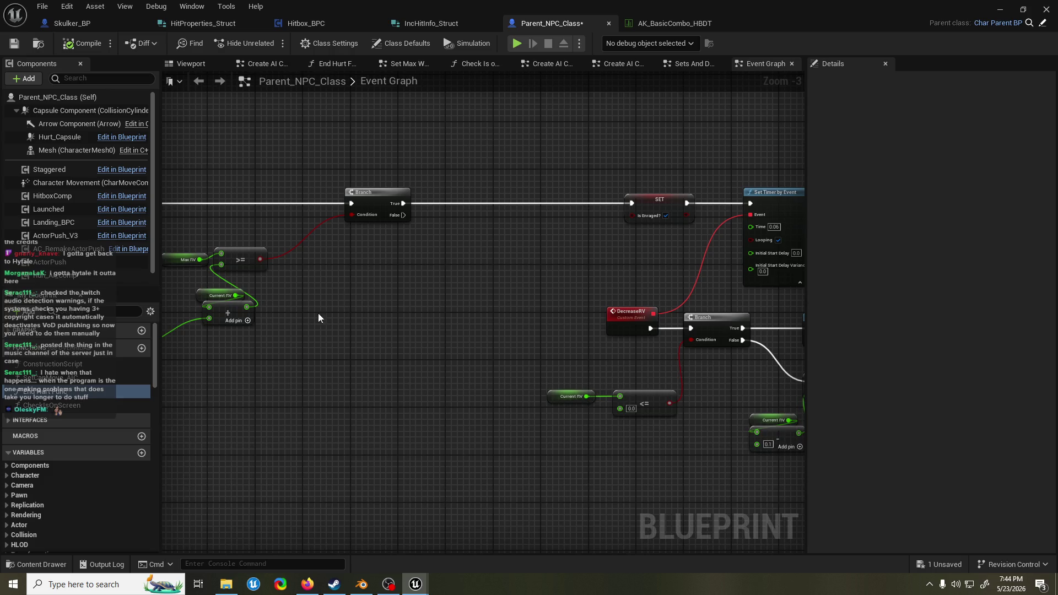
click(398, 173)
drag(398, 173, 464, 168)
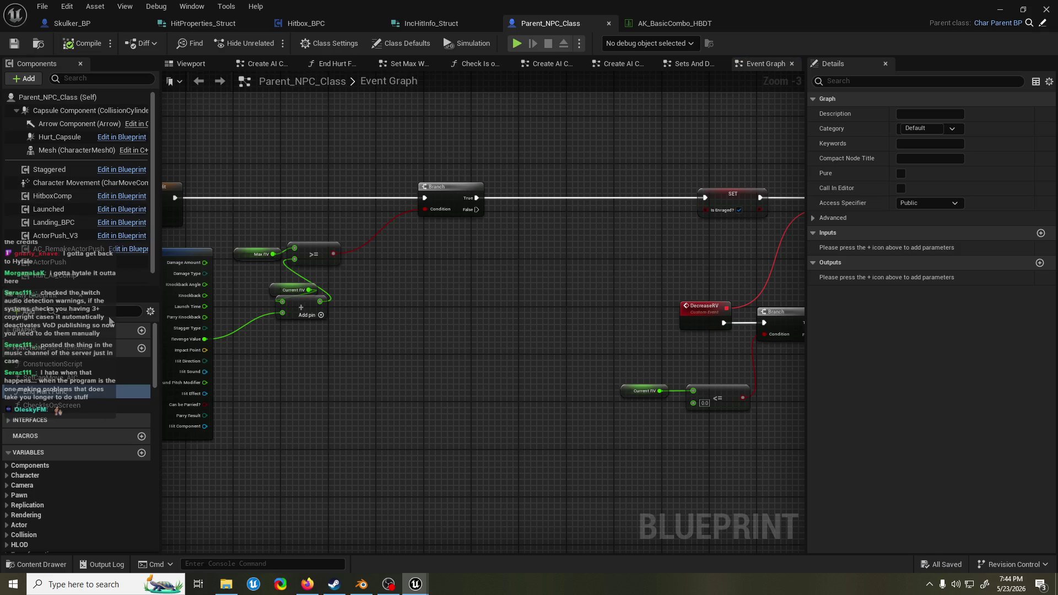
key(ctrl+f)
- Search all blueprints for 'set key'
text(set key)
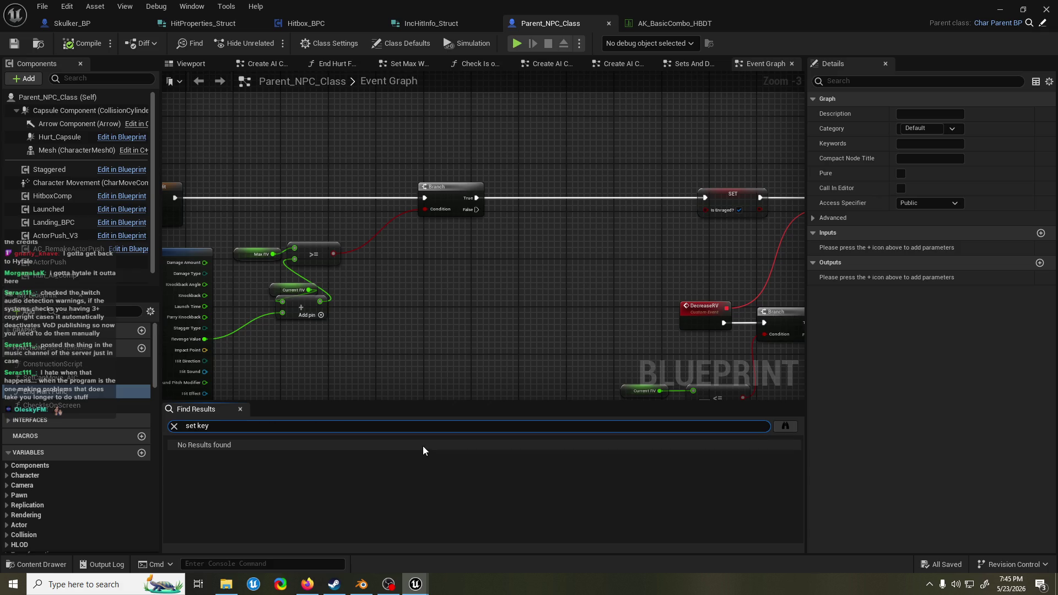
click(783, 426)
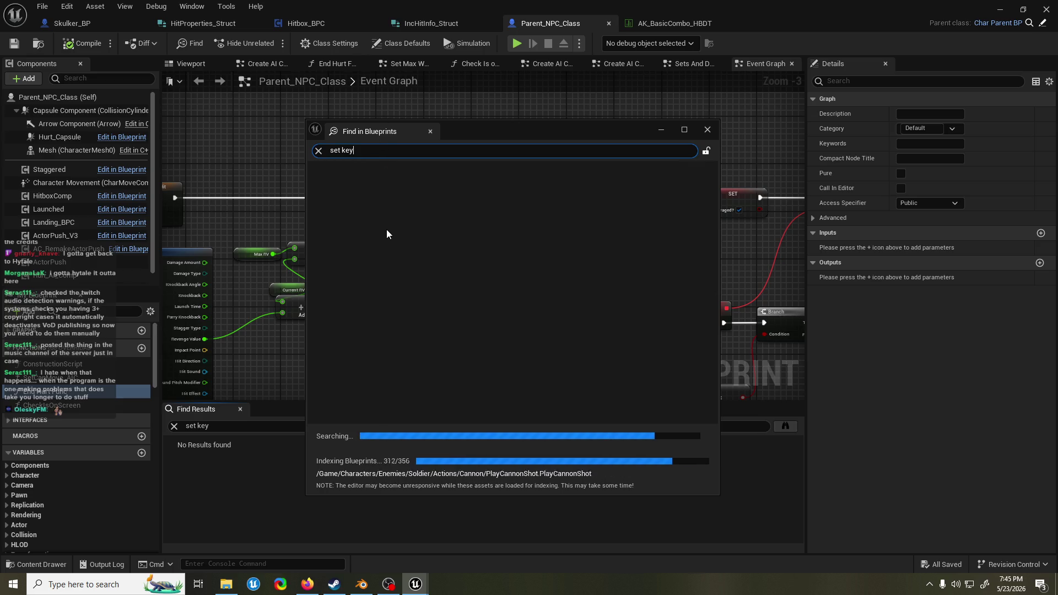
click(707, 131)
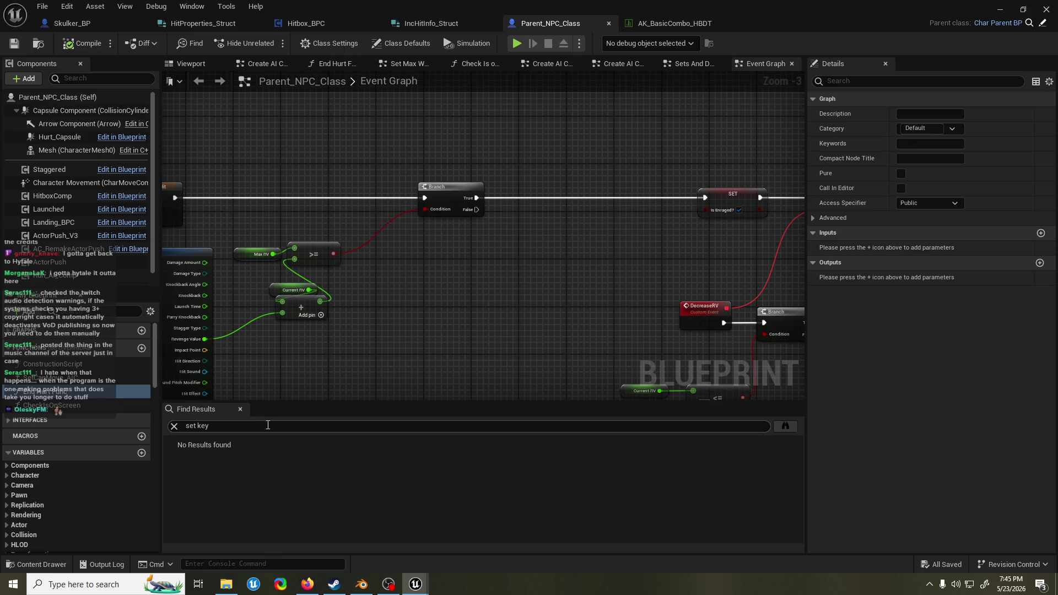
- Search all blueprints again for 'set blackboard key', which finds no matches
drag(268, 425, 190, 427)
text(blackboard key)
click(789, 426)
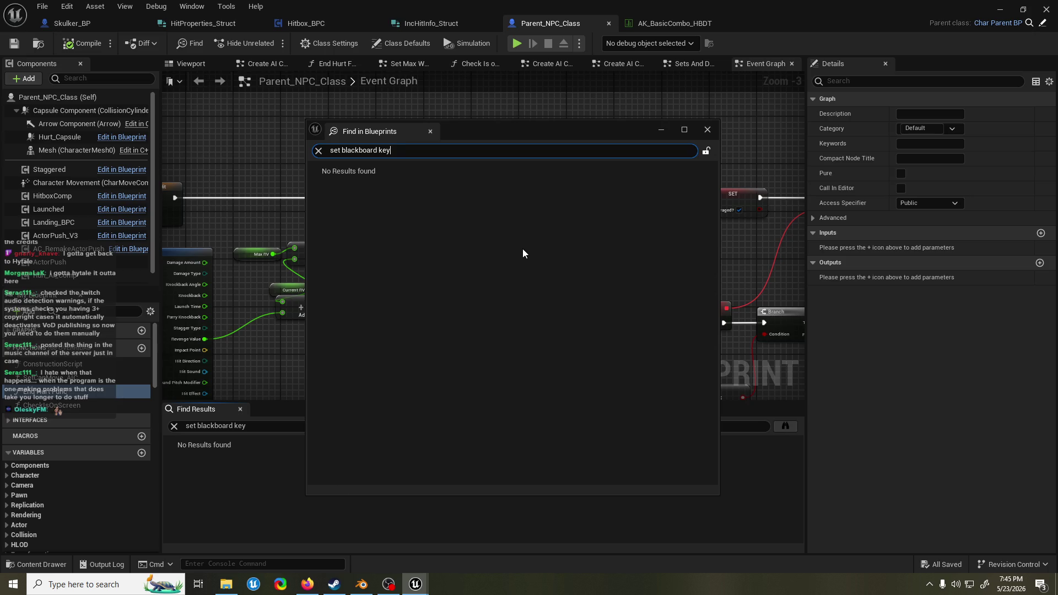
click(708, 131)
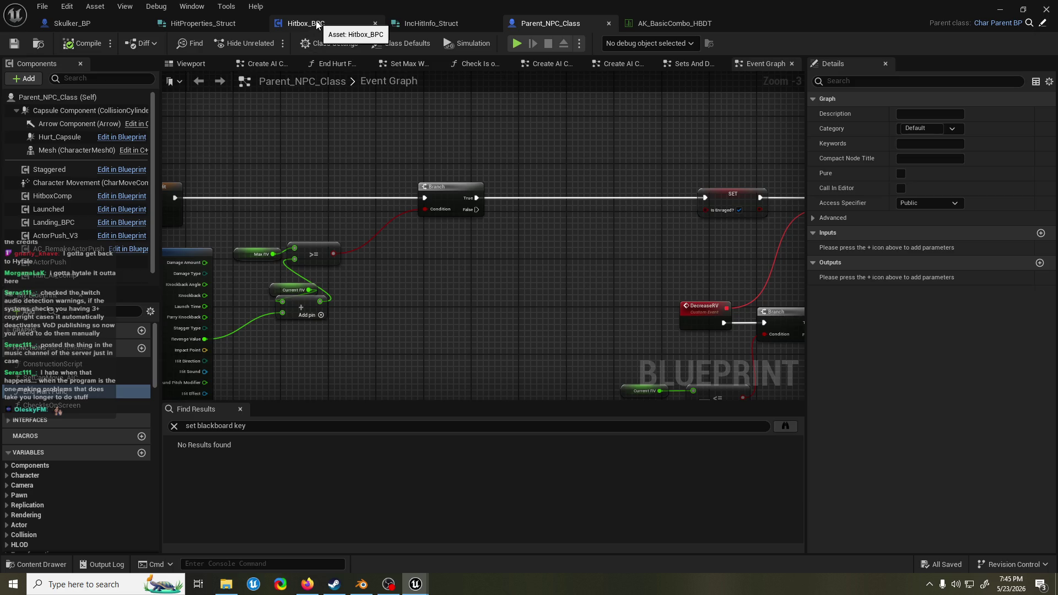
scroll(406, 214, down, 2)
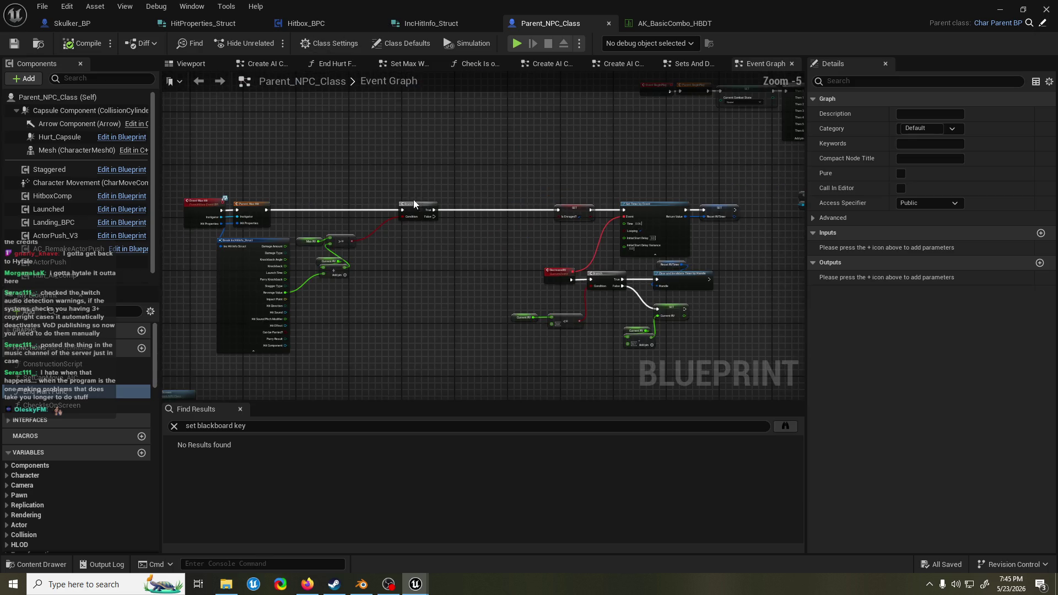
scroll(399, 196, down, 5)
scroll(448, 281, up, 3)
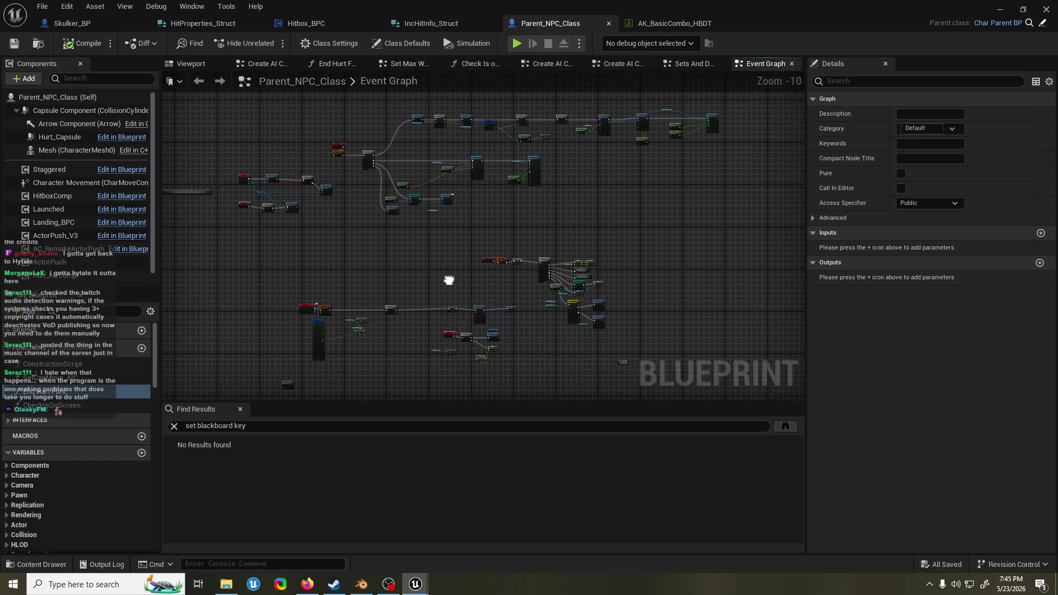
scroll(331, 232, up, 1)
scroll(297, 210, up, 4)
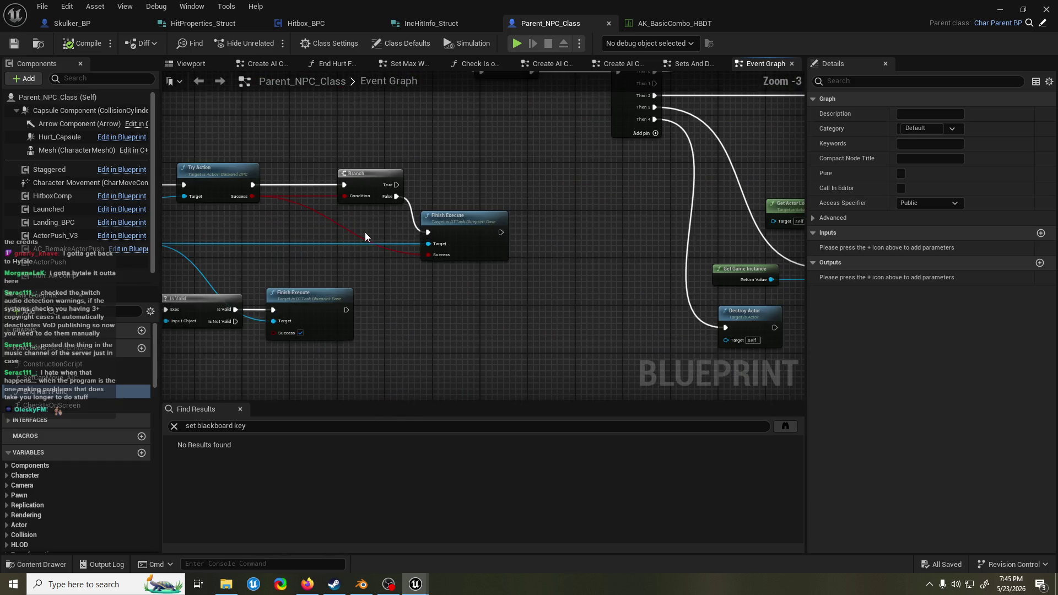
scroll(526, 215, down, 4)
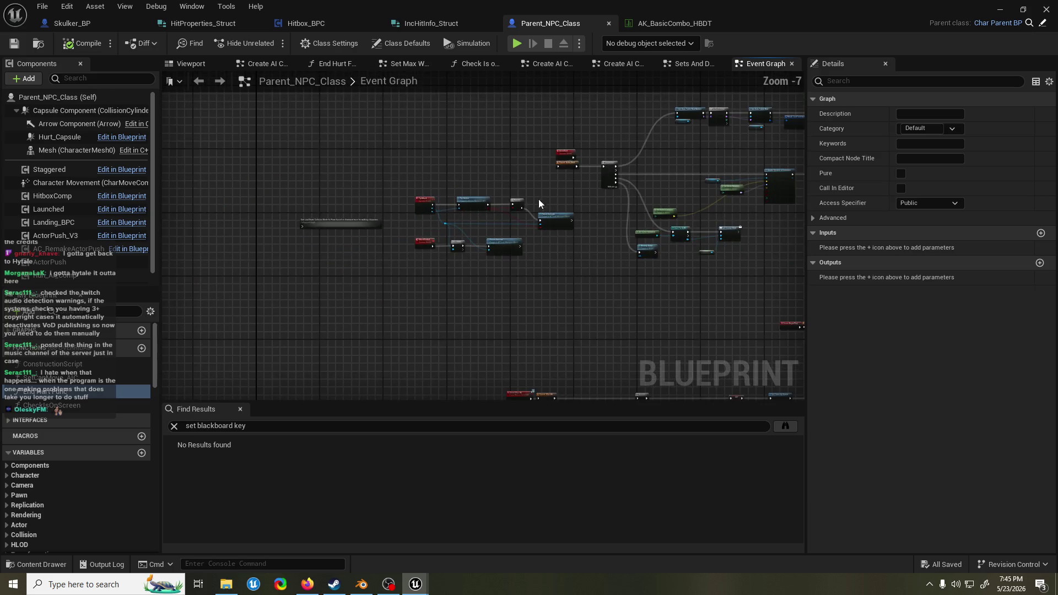
scroll(335, 254, up, 4)
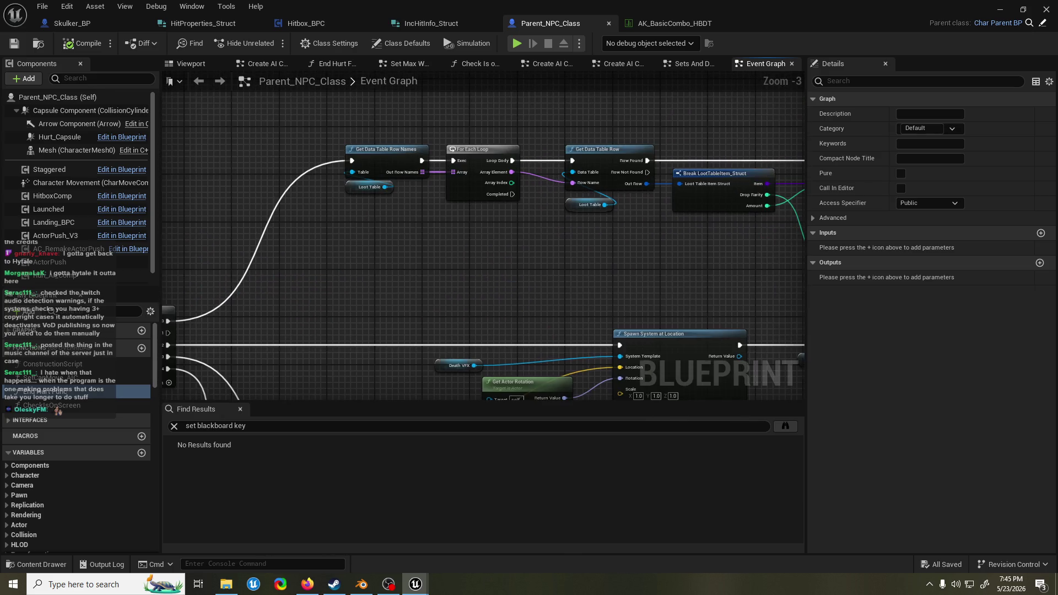
scroll(569, 240, down, 1)
scroll(415, 229, up, 1)
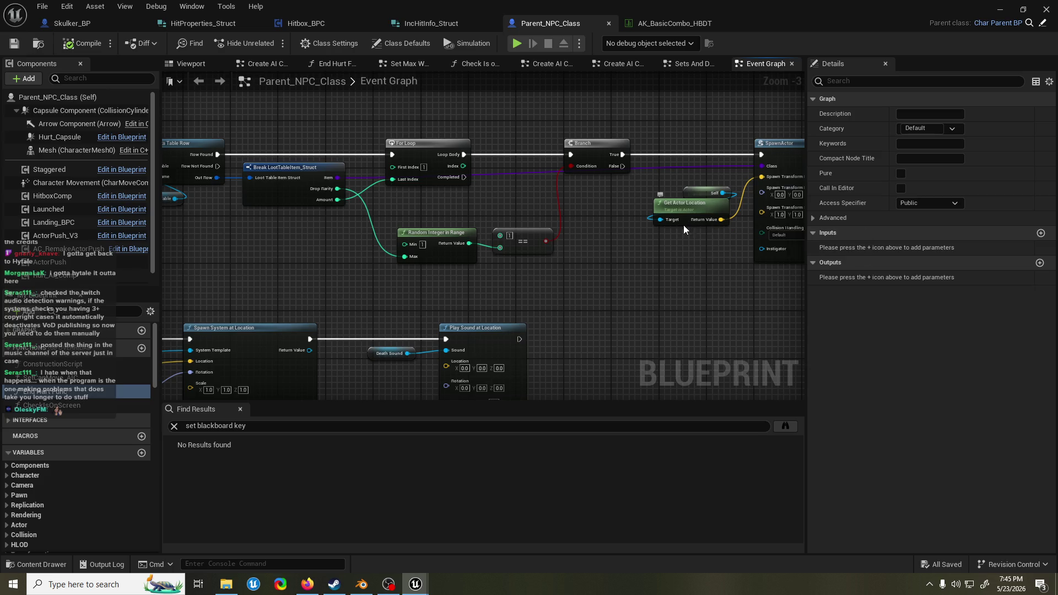
scroll(684, 225, down, 6)
mouse_move(517, 282)
mouse_down()
mouse_move(533, 279)
mouse_move(520, 219)
mouse_move(673, 300)
mouse_move(563, 223)
mouse_up()
scroll(550, 173, up, 4)
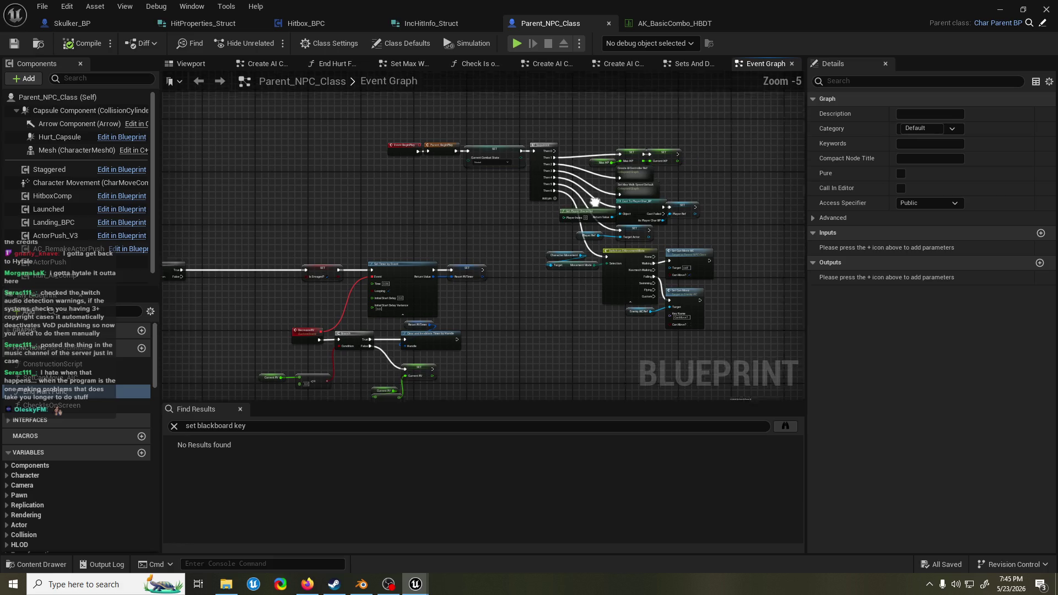
scroll(412, 217, up, 1)
mouse_move(372, 230)
mouse_down()
mouse_move(535, 207)
mouse_move(309, 226)
mouse_move(584, 183)
mouse_up()
mouse_move(315, 195)
mouse_down()
mouse_move(442, 174)
mouse_move(354, 186)
mouse_move(354, 139)
mouse_up()
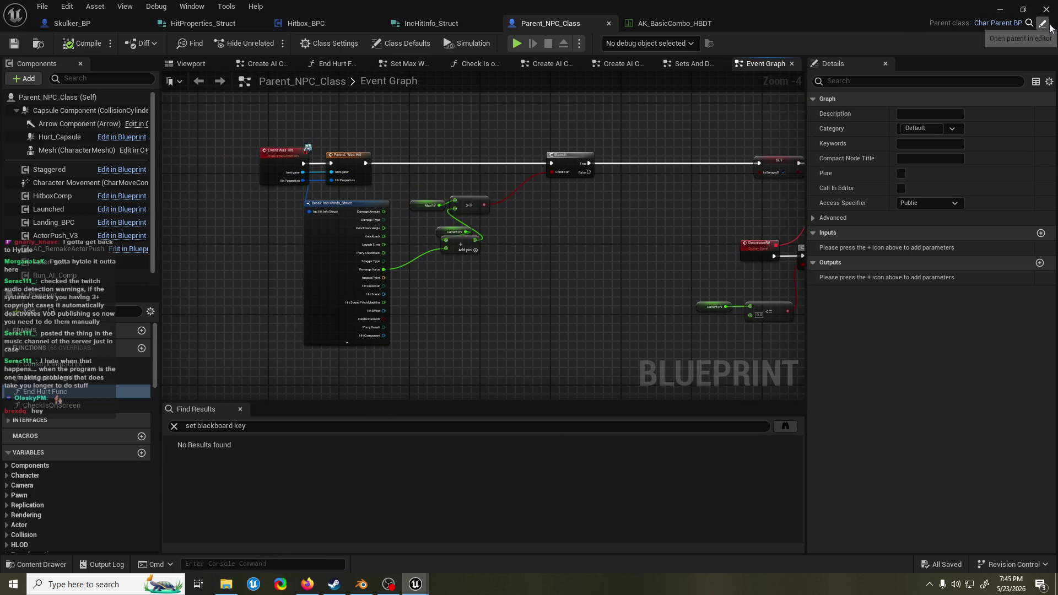
click(998, 22)
- Open Char_Parent_BP's Received Damage Func graph from its event graph node
scroll(592, 193, down, 2)
drag(523, 253, 146, 276)
scroll(565, 236, up, 12)
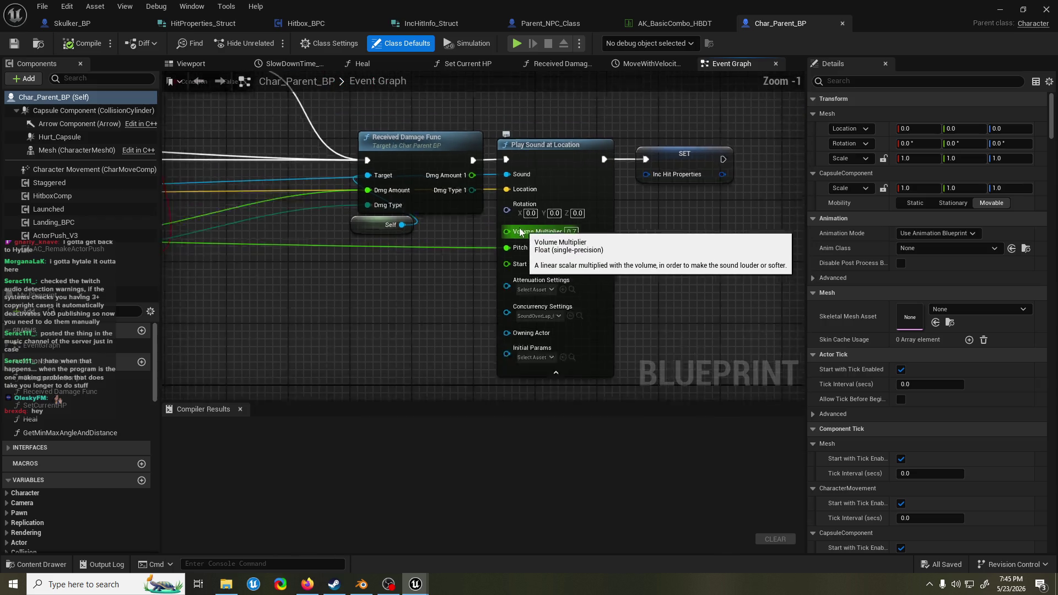
scroll(543, 235, down, 3)
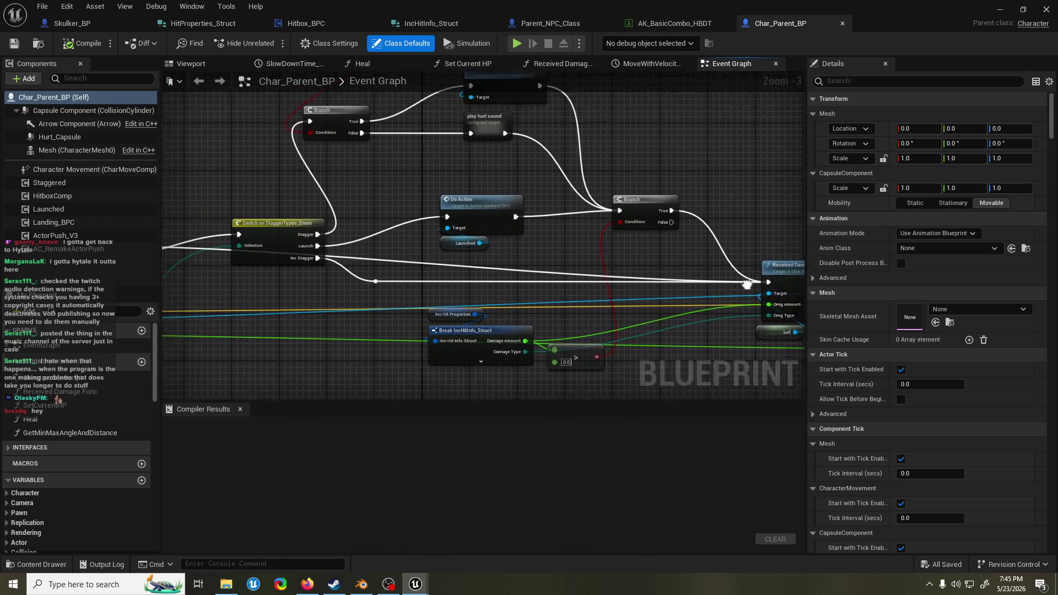
double_click(544, 233)
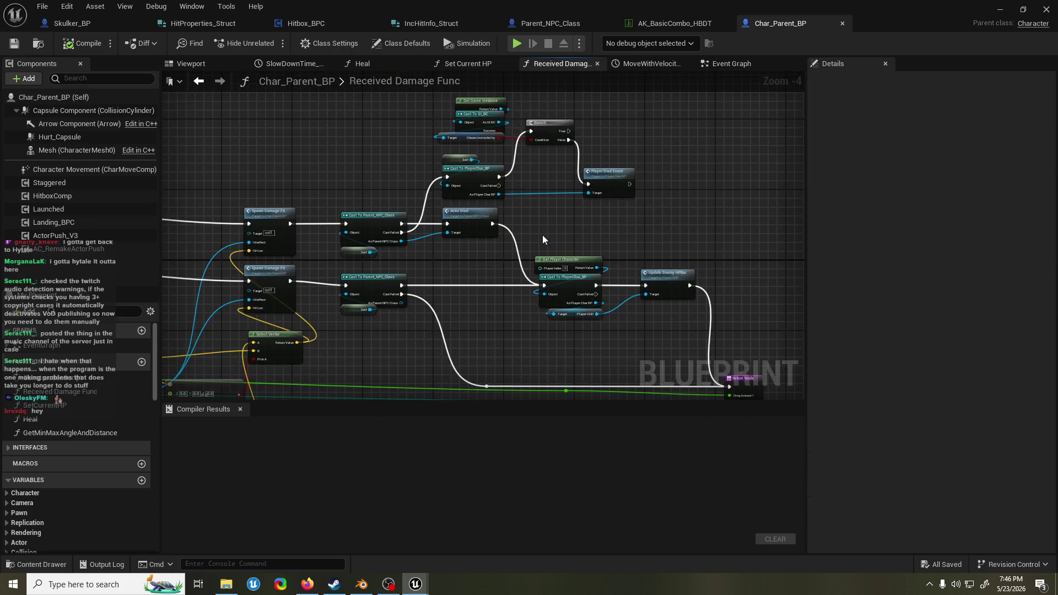
- Pan through the damage function to the Actor Died and Update Enemy HPBar nodes
scroll(542, 235, down, 2)
mouse_move(543, 226)
mouse_down()
mouse_move(472, 219)
mouse_move(402, 230)
mouse_up()
scroll(458, 219, up, 3)
drag(667, 221, 419, 228)
mouse_move(611, 230)
mouse_down()
mouse_move(425, 262)
mouse_move(288, 324)
mouse_move(246, 207)
mouse_up()
drag(309, 226, 292, 143)
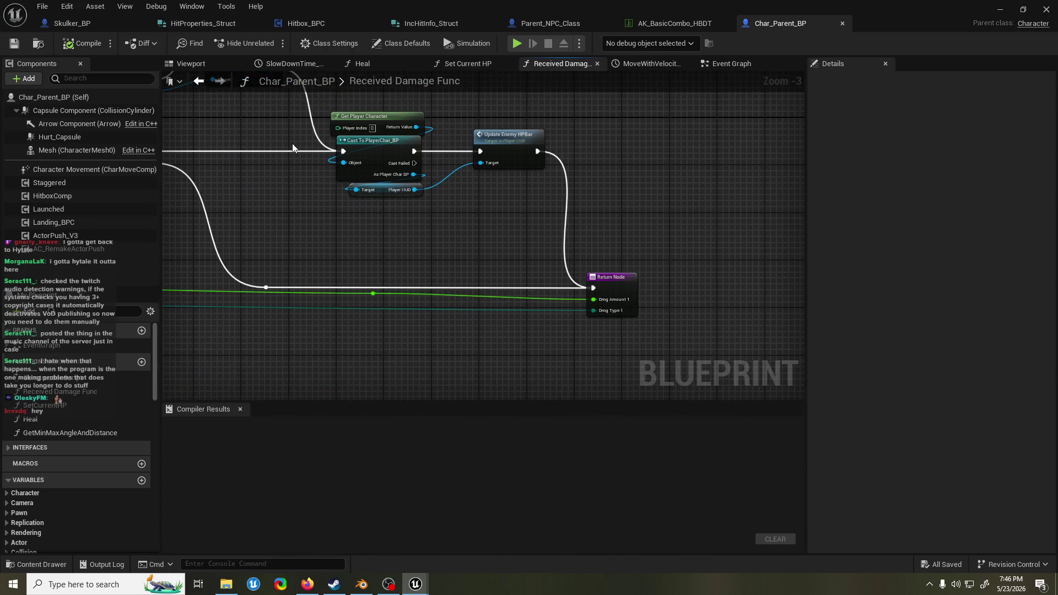
scroll(476, 223, down, 5)
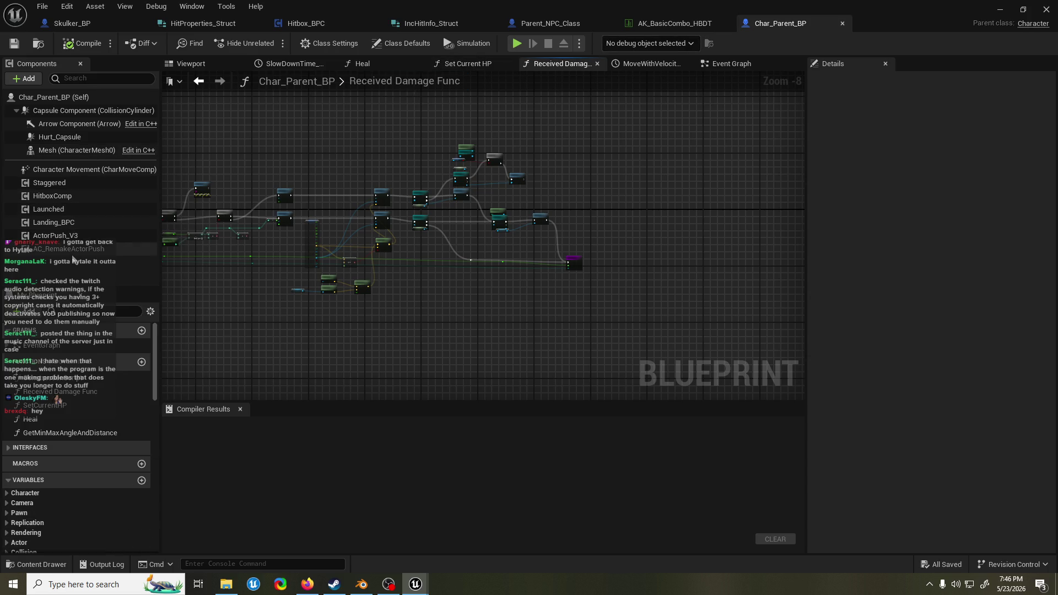
right_click(58, 210)
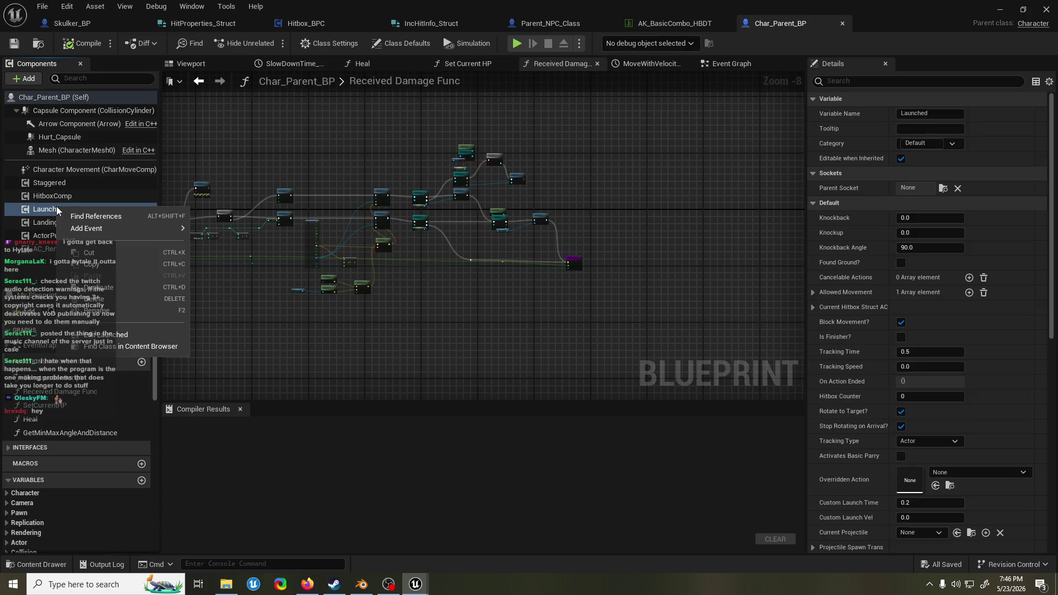
click(140, 334)
scroll(405, 275, down, 2)
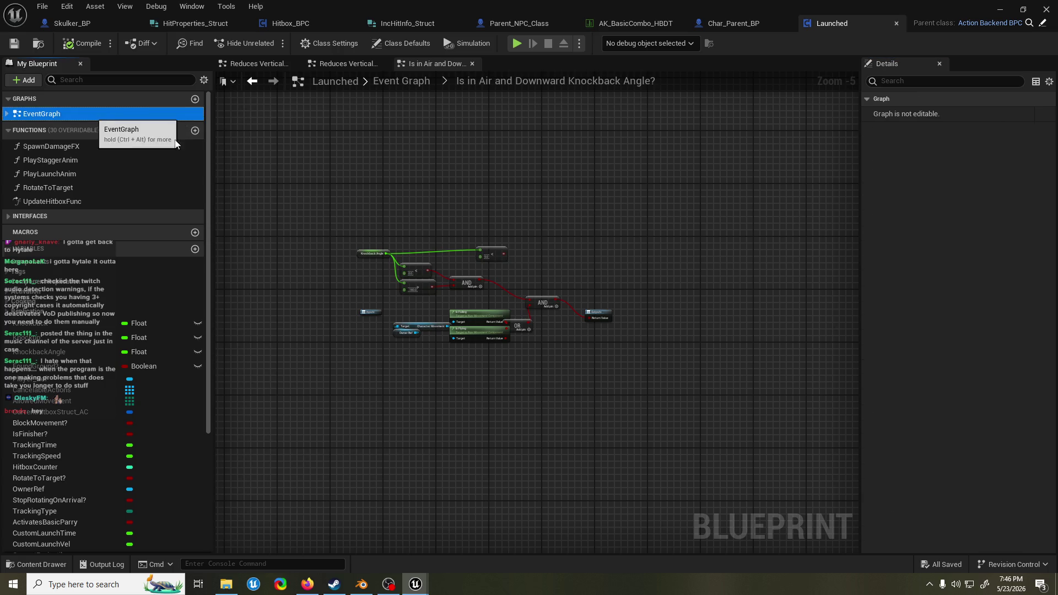
double_click(41, 113)
scroll(551, 276, up, 4)
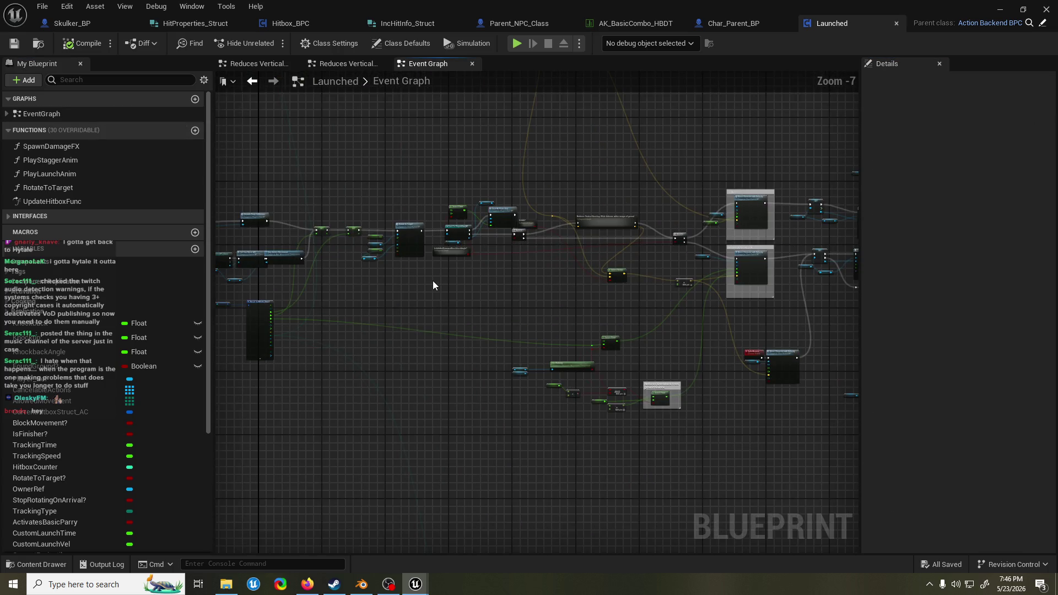
scroll(438, 252, up, 5)
scroll(439, 251, down, 3)
drag(582, 283, 224, 283)
scroll(661, 193, up, 6)
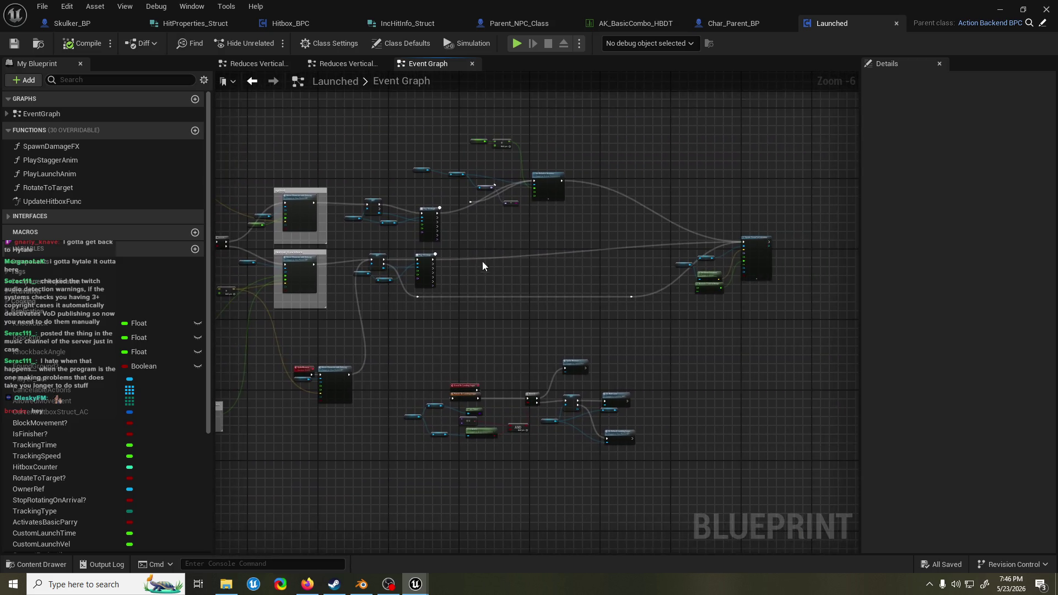
scroll(646, 221, down, 7)
drag(646, 222, 569, 172)
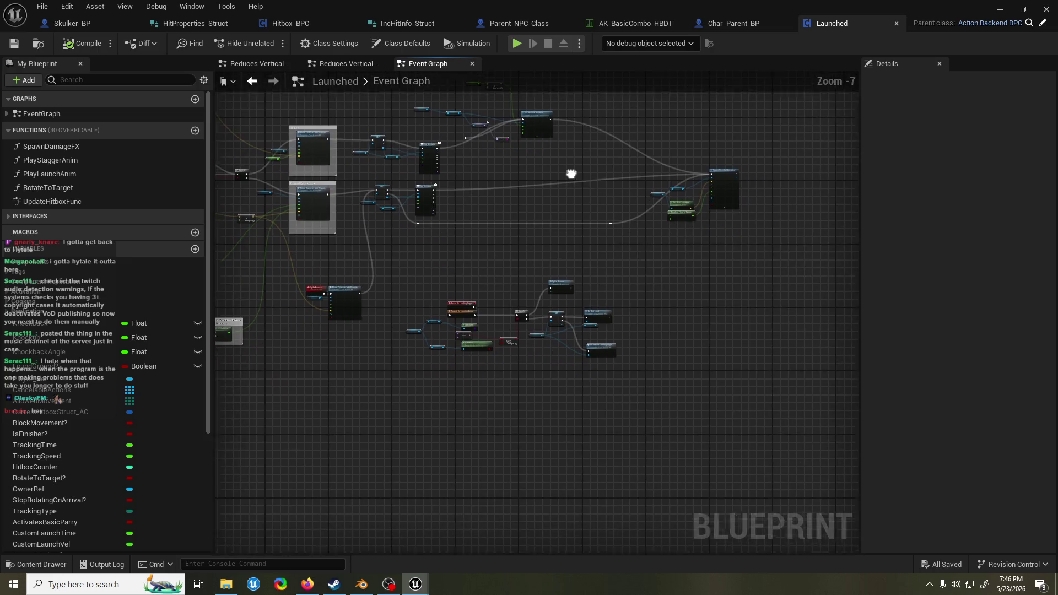
scroll(579, 196, up, 4)
scroll(650, 123, down, 3)
scroll(568, 192, up, 2)
scroll(468, 260, down, 2)
scroll(501, 276, down, 2)
mouse_move(501, 275)
mouse_down()
mouse_move(655, 265)
mouse_move(631, 279)
mouse_move(521, 293)
mouse_move(557, 302)
mouse_move(379, 236)
mouse_move(650, 170)
mouse_move(338, 342)
mouse_move(383, 323)
mouse_up()
scroll(358, 240, up, 4)
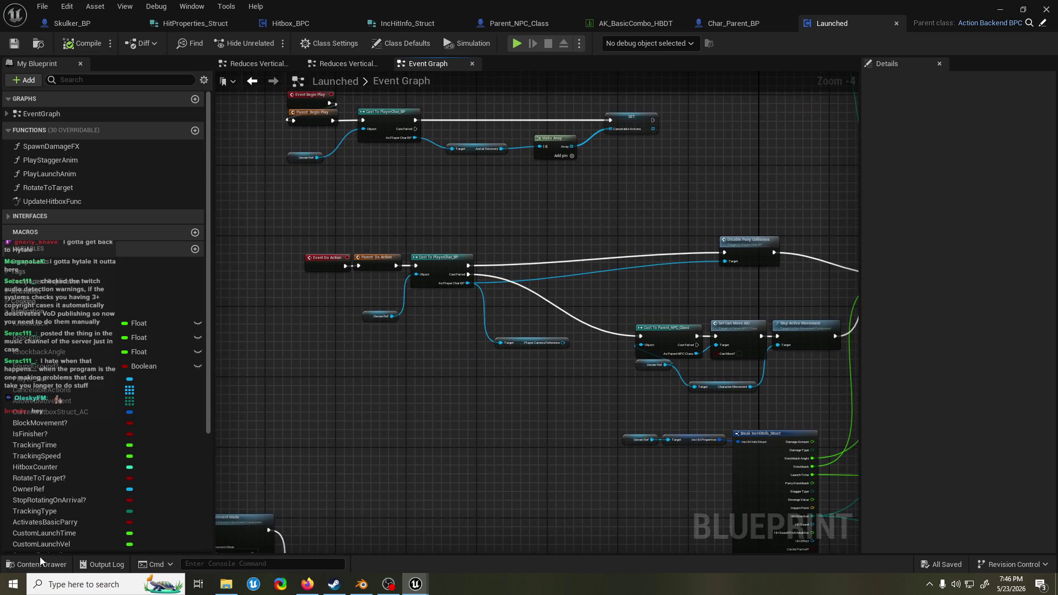
click(40, 557)
click(541, 213)
key(ctrl+f)
- Search all Blueprints for 'key' and open the Char_Parent_BP Print String match
text(key)
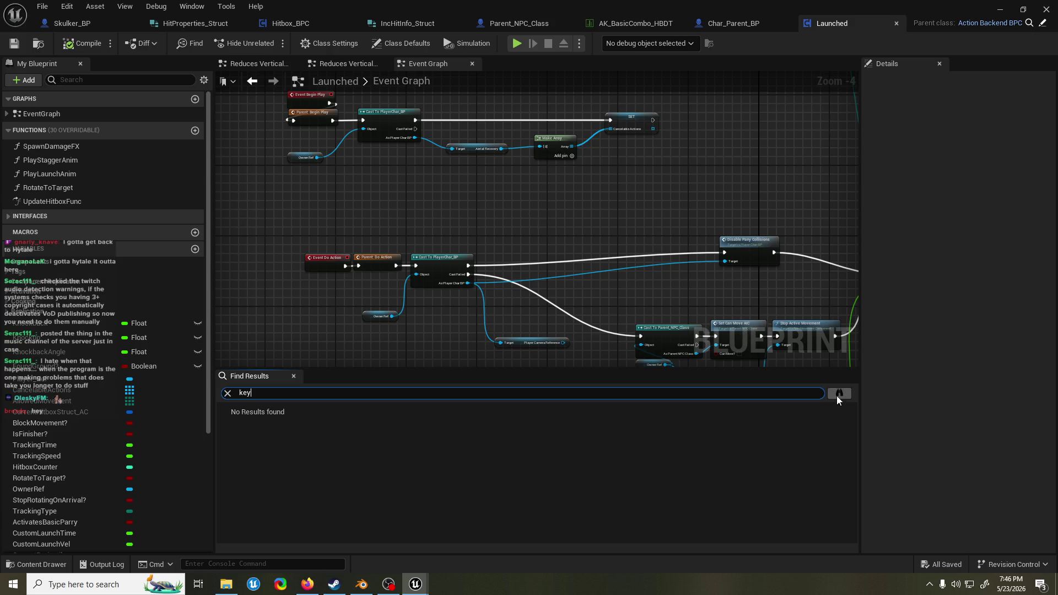
click(838, 394)
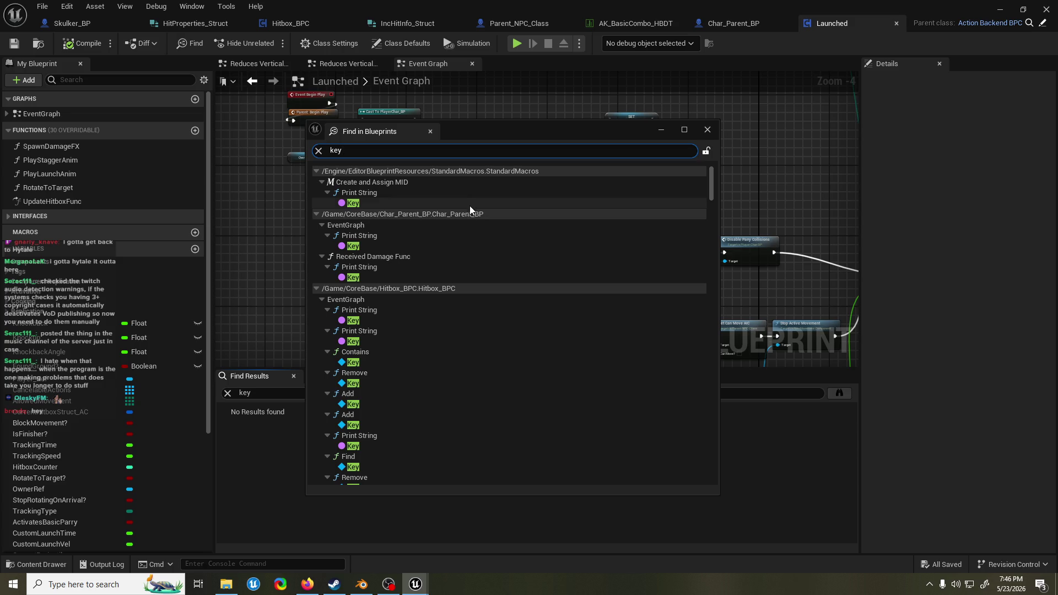
double_click(468, 243)
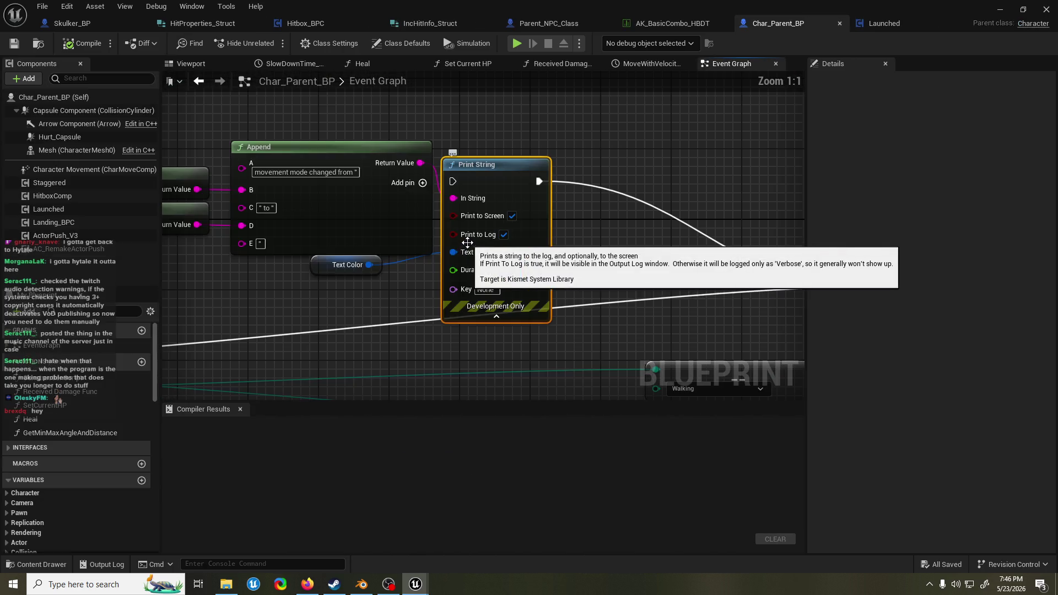
- Delete the Enum to String, Append and Print String debug nodes
scroll(413, 283, down, 5)
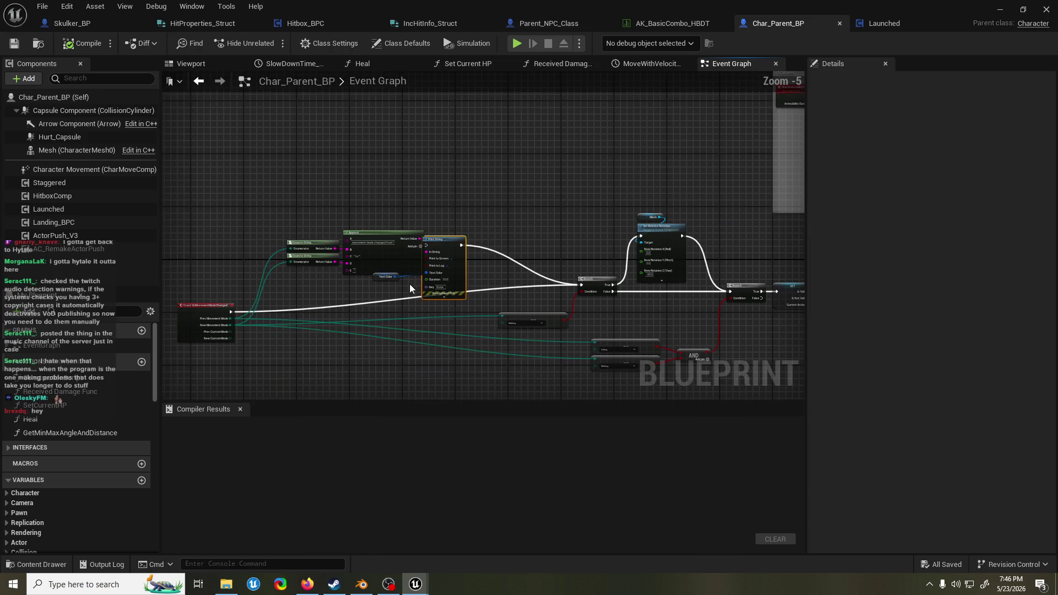
scroll(407, 283, up, 4)
drag(407, 283, 491, 270)
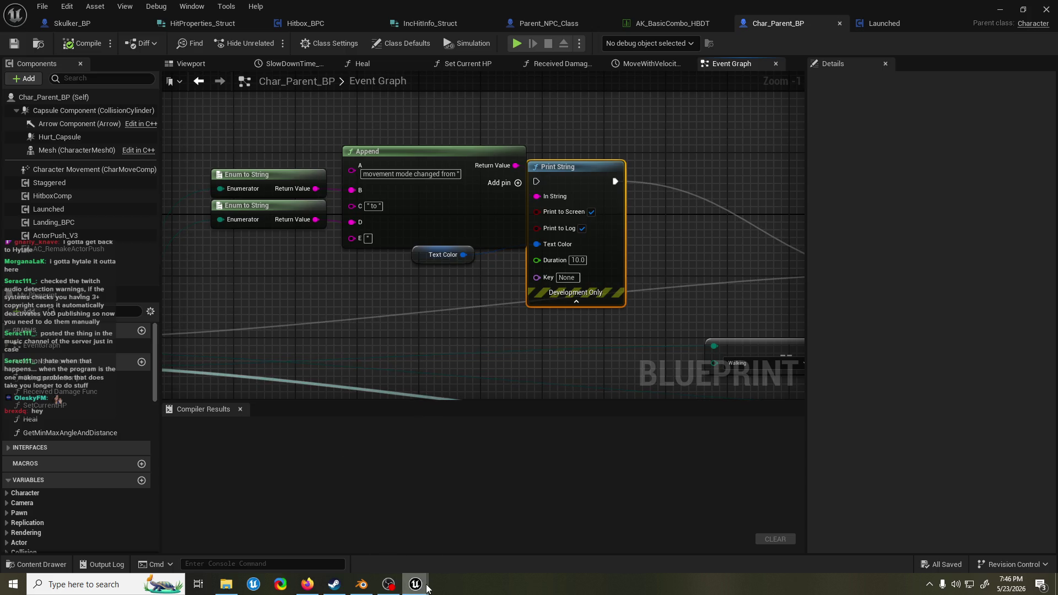
mouse_move(415, 583)
mouse_move(277, 144)
mouse_down()
mouse_move(504, 231)
mouse_move(573, 284)
mouse_up()
key(Delete)
- From the 'key' search results, inspect Landing_BPC's Set Can Move Key Name usage
mouse_move(416, 583)
click(517, 536)
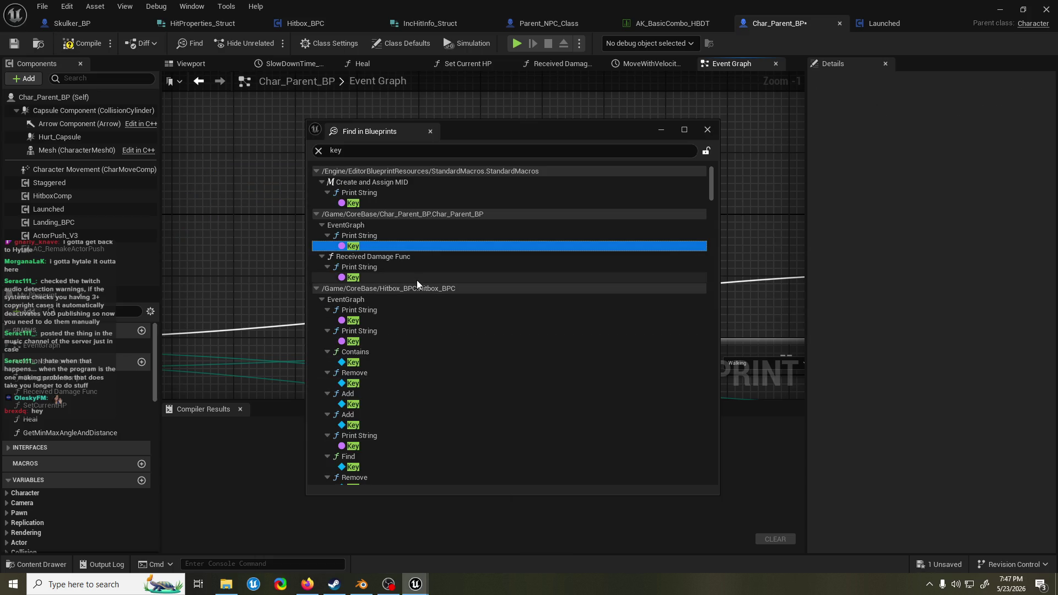
scroll(416, 321, down, 10)
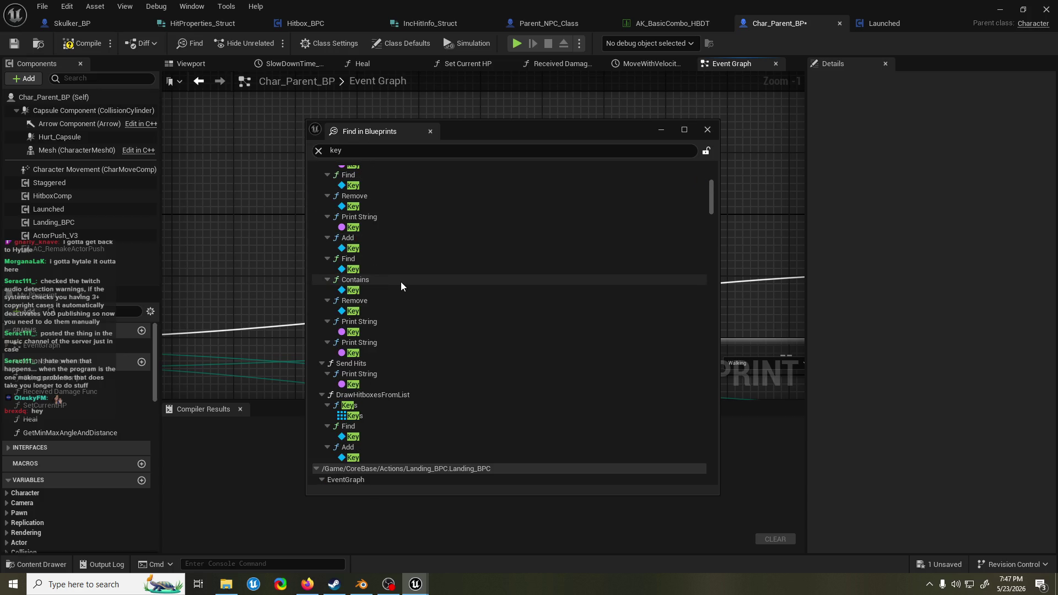
scroll(401, 282, down, 2)
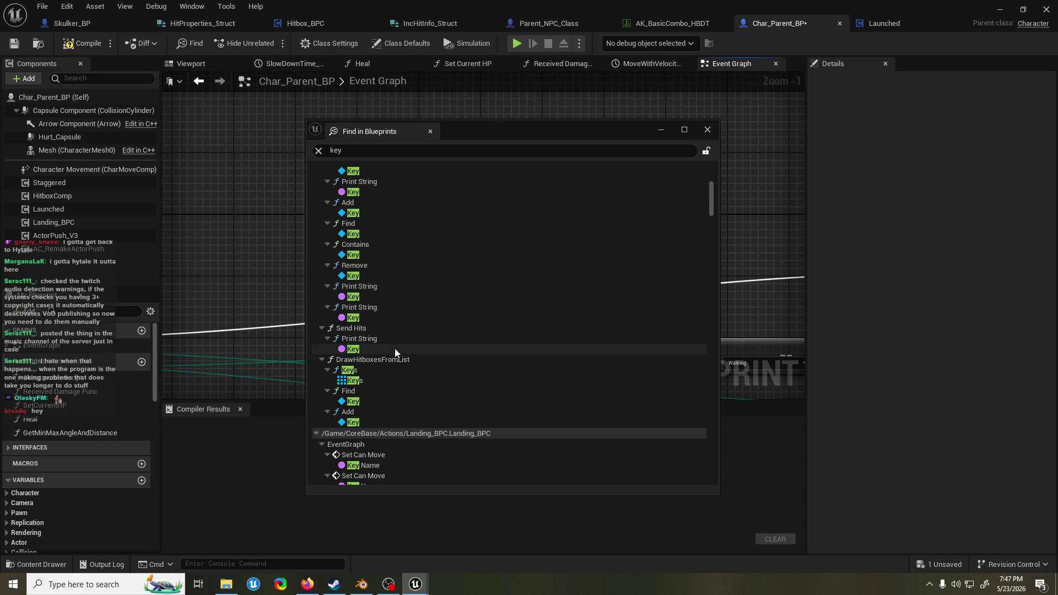
scroll(395, 348, down, 6)
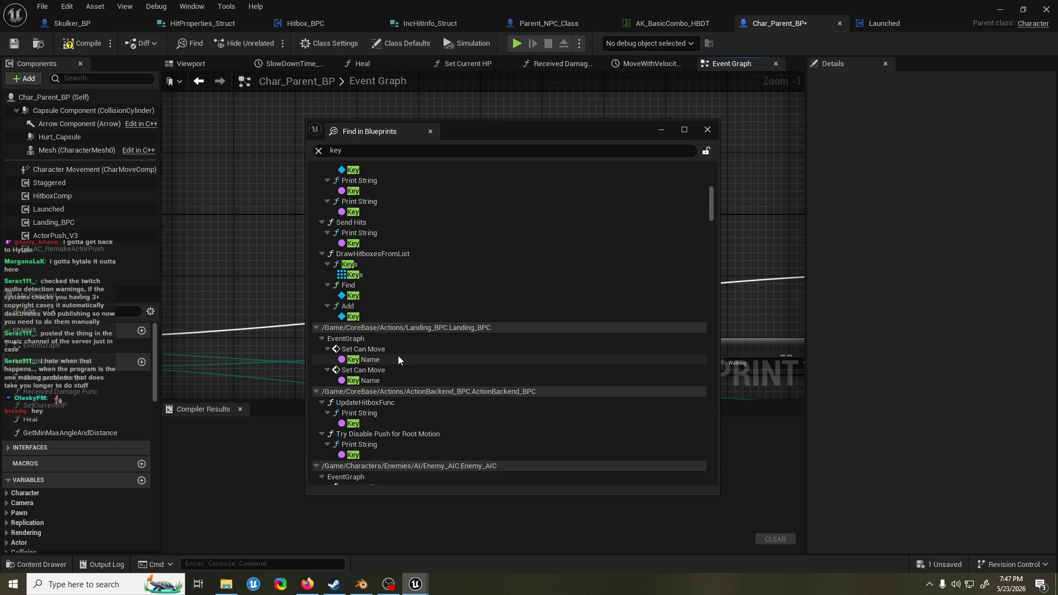
double_click(397, 359)
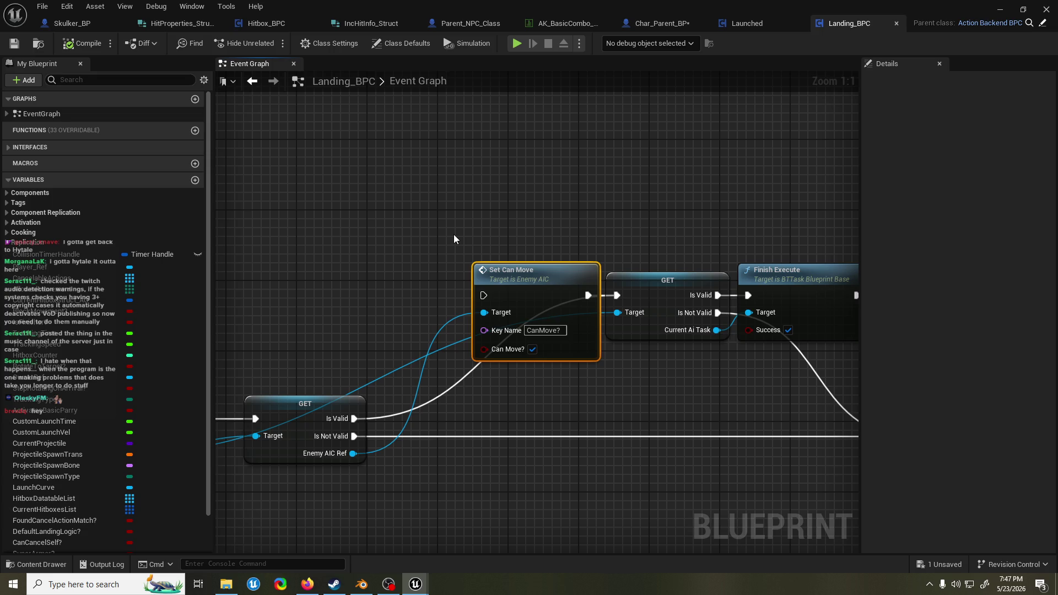
scroll(453, 236, down, 5)
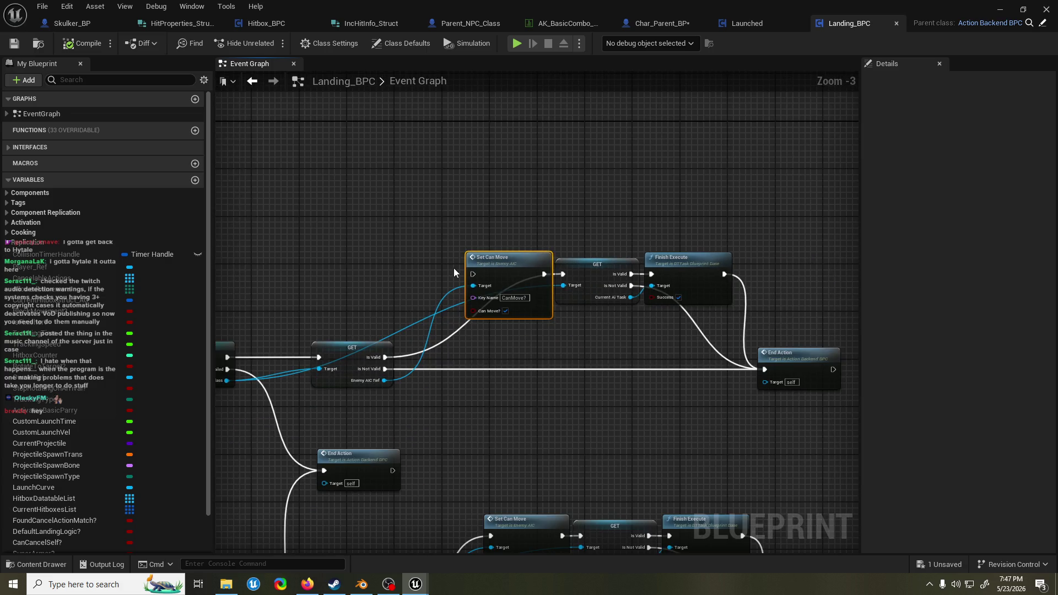
scroll(454, 268, up, 5)
scroll(455, 269, down, 5)
scroll(457, 272, up, 2)
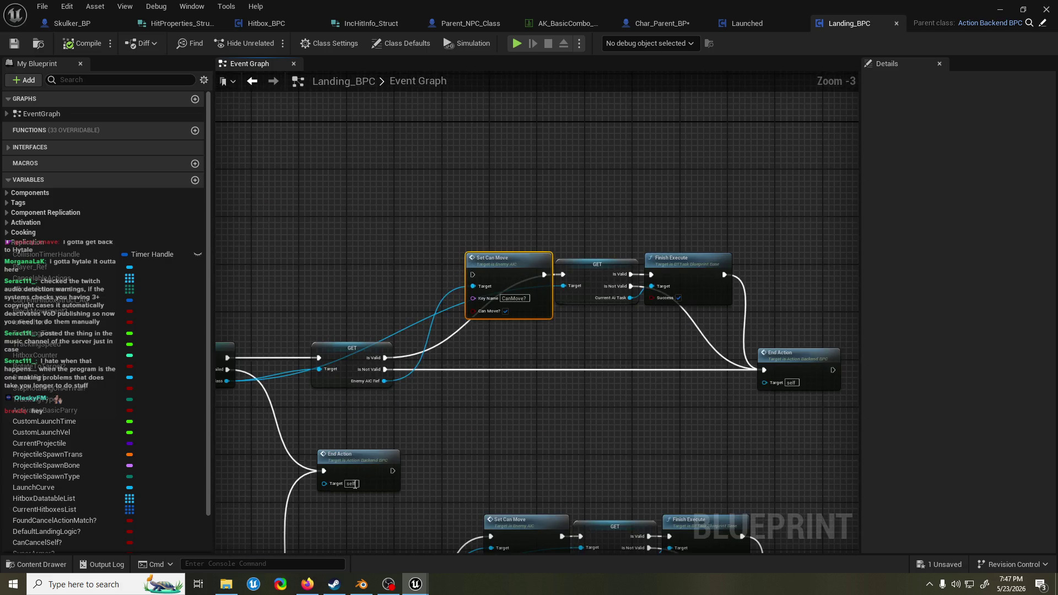
- Return to the 'key' results and open Enemy_AIC's Set Is Hurt function
click(39, 564)
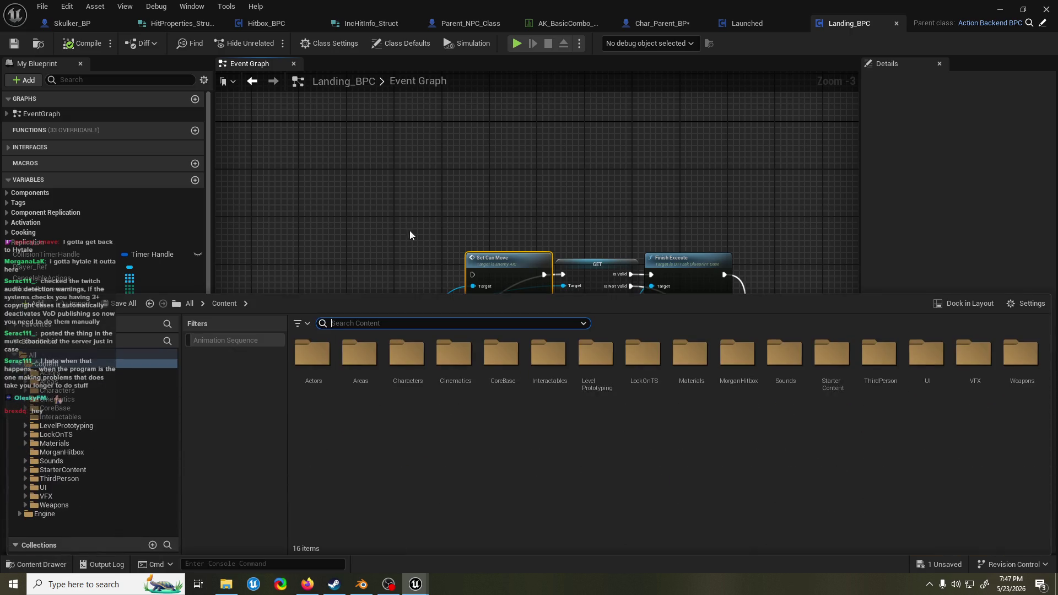
click(410, 235)
mouse_move(415, 584)
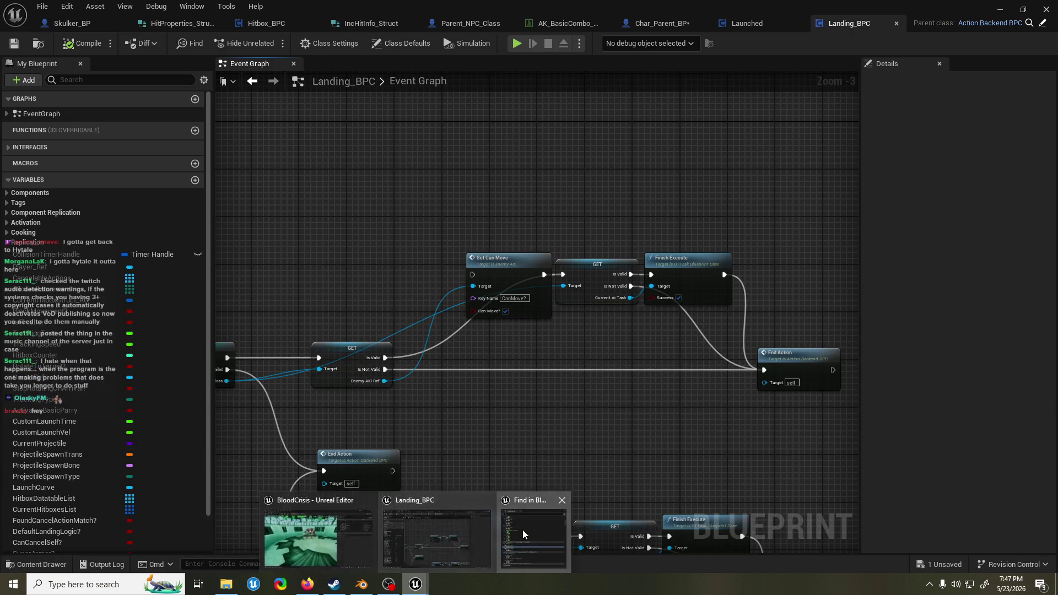
click(523, 534)
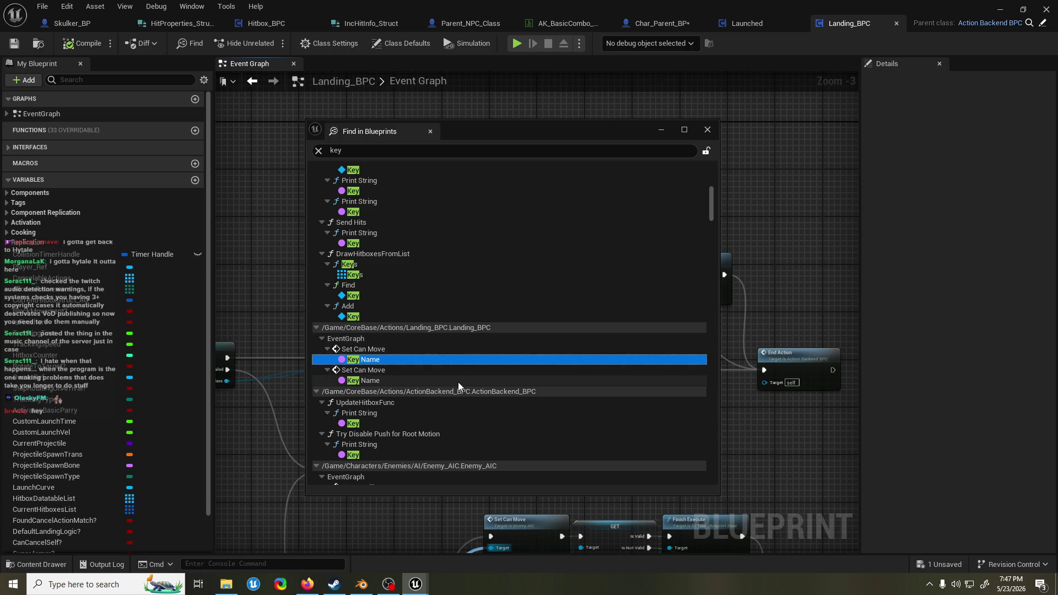
scroll(461, 375, down, 3)
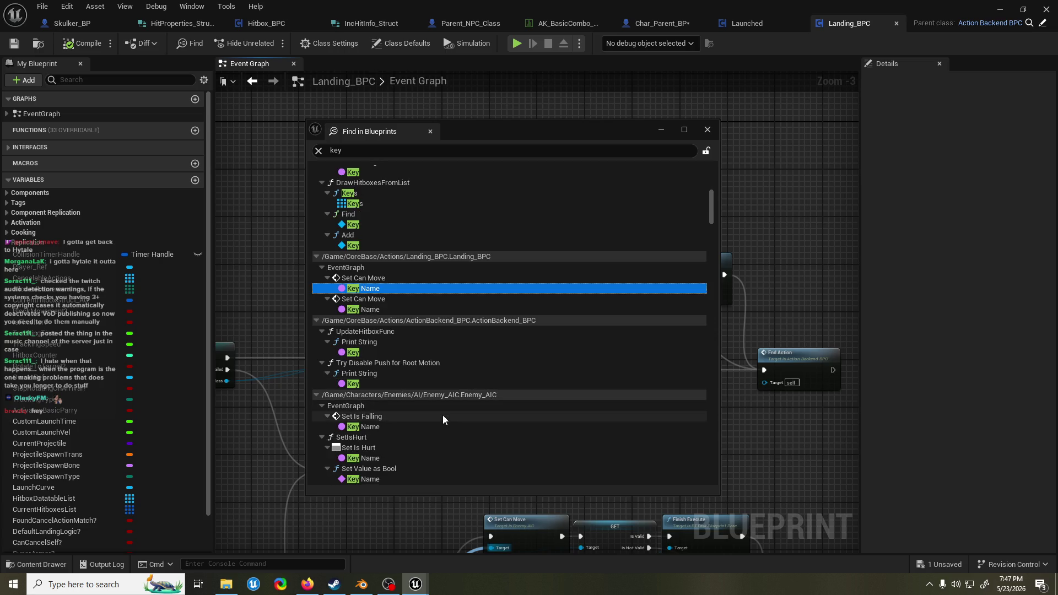
scroll(441, 419, down, 2)
double_click(438, 405)
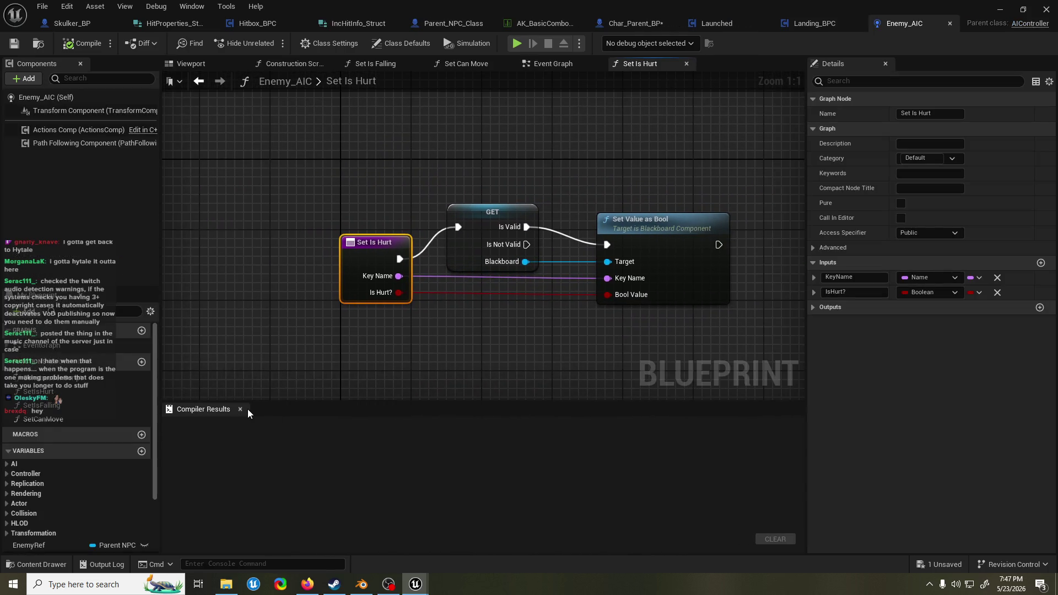
- Close Compiler Results, line up the GET and Set Value as Bool nodes, and save Enemy_AIC
click(242, 409)
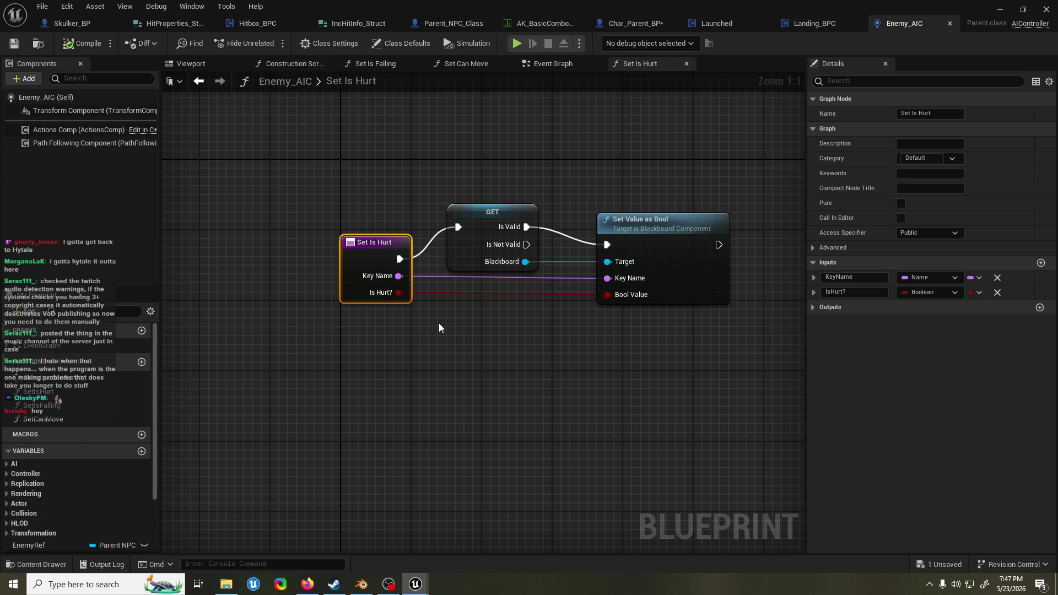
drag(440, 329, 423, 339)
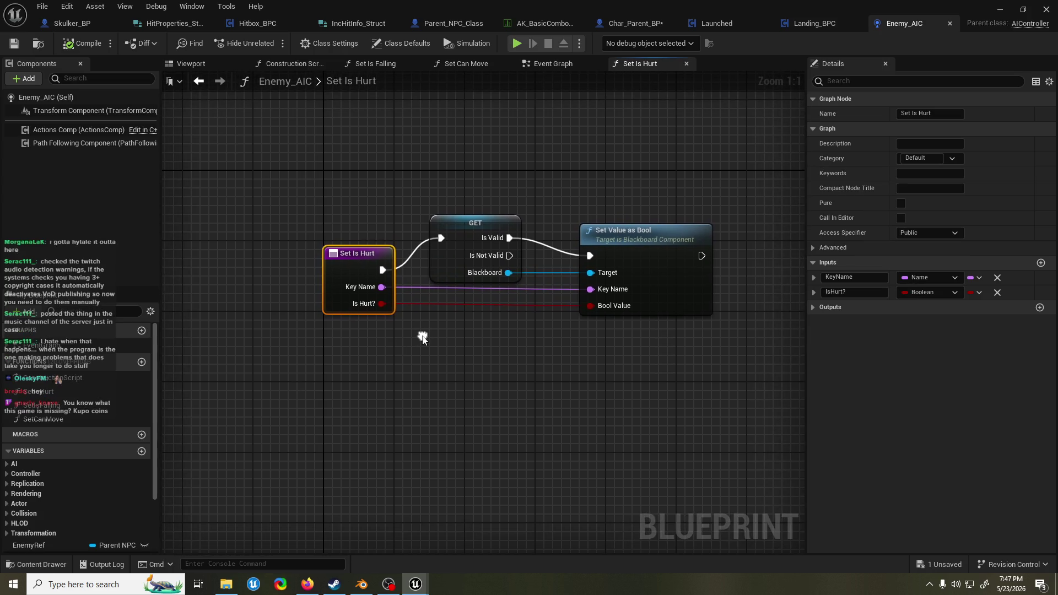
drag(675, 271, 674, 263)
drag(645, 370, 333, 291)
drag(475, 222, 475, 214)
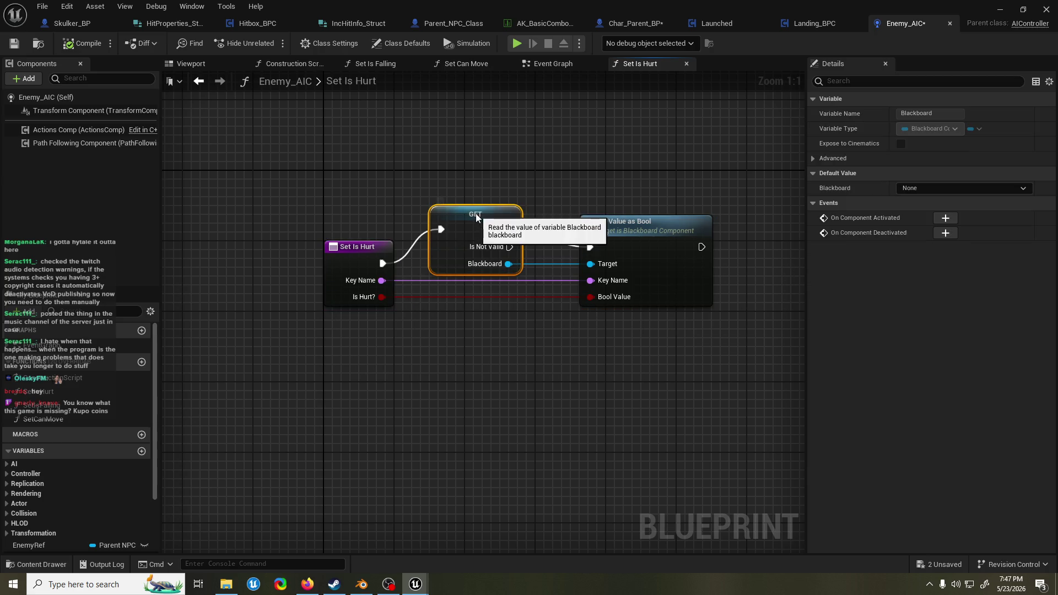
key(ctrl+s)
key(Home)
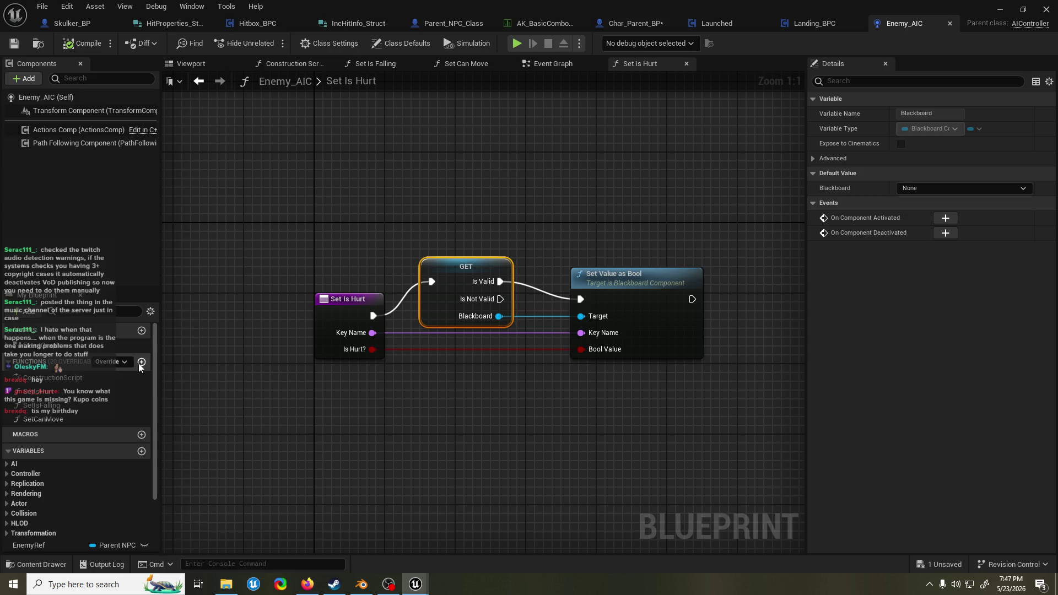
click(109, 392)
- Duplicate the SetIsHurt function into a new SetIsEnraged function
key(ctrl+d)
text(SetIsEnrag)
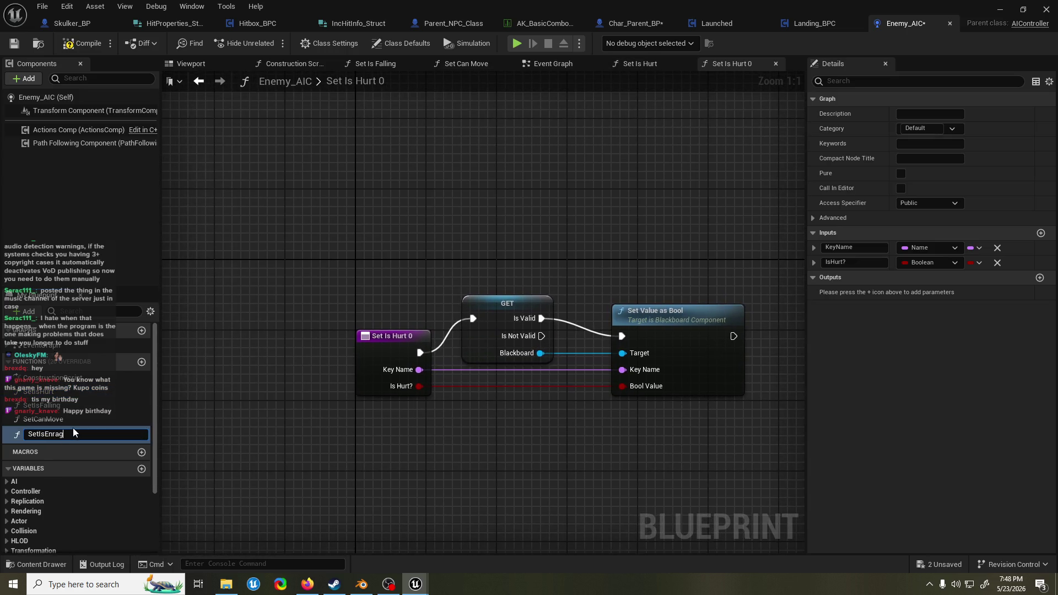
text(ed)
key(Return)
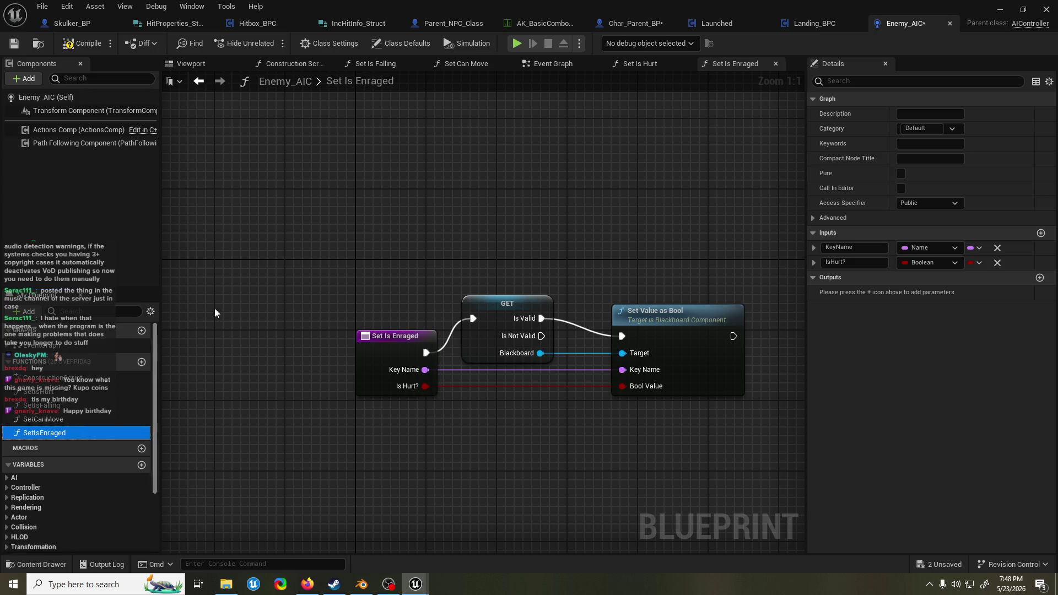
click(392, 333)
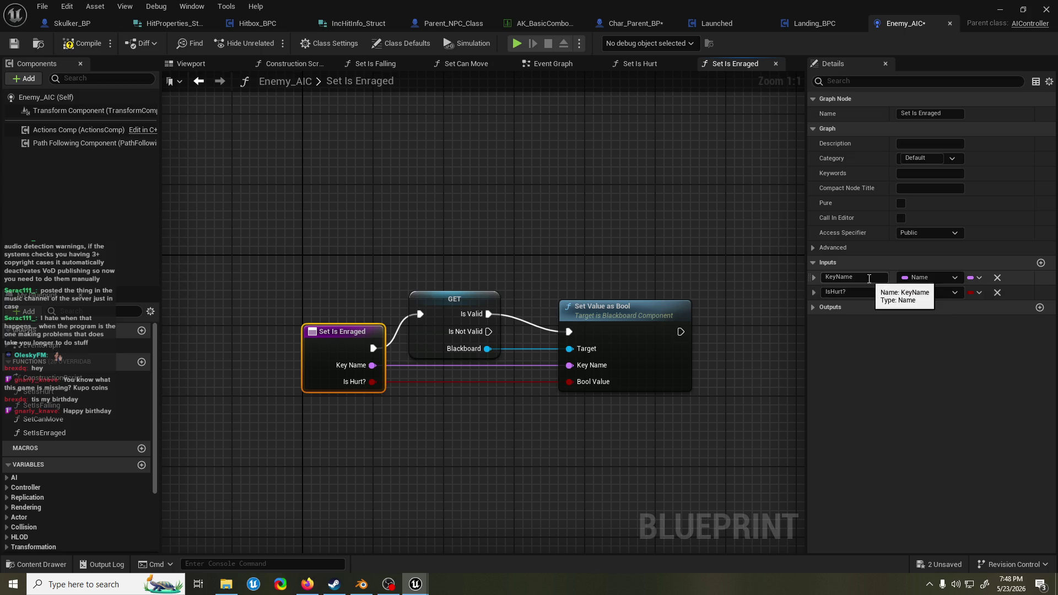
drag(471, 296, 480, 296)
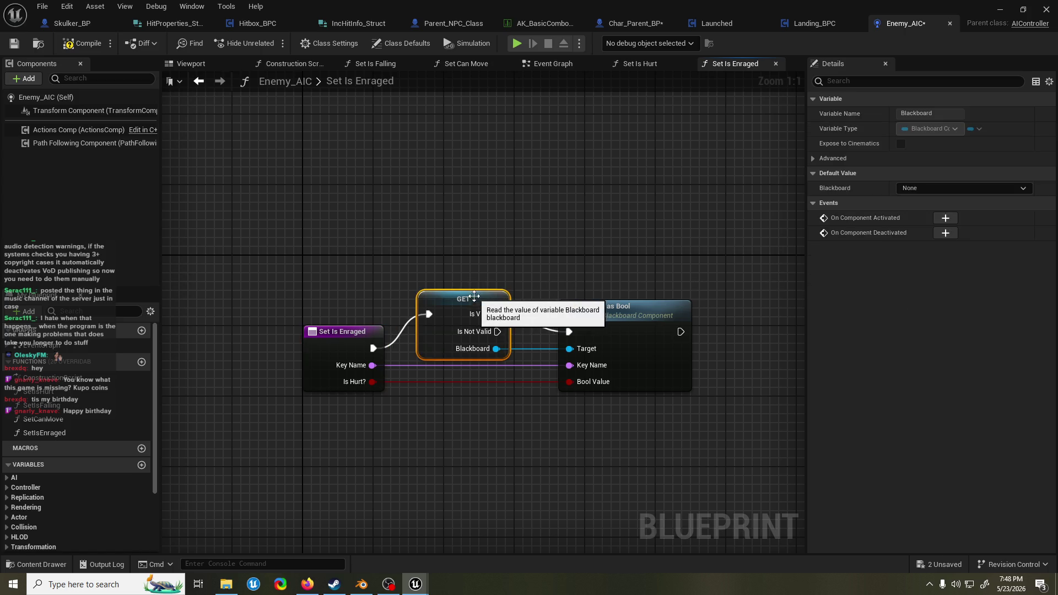
click(333, 359)
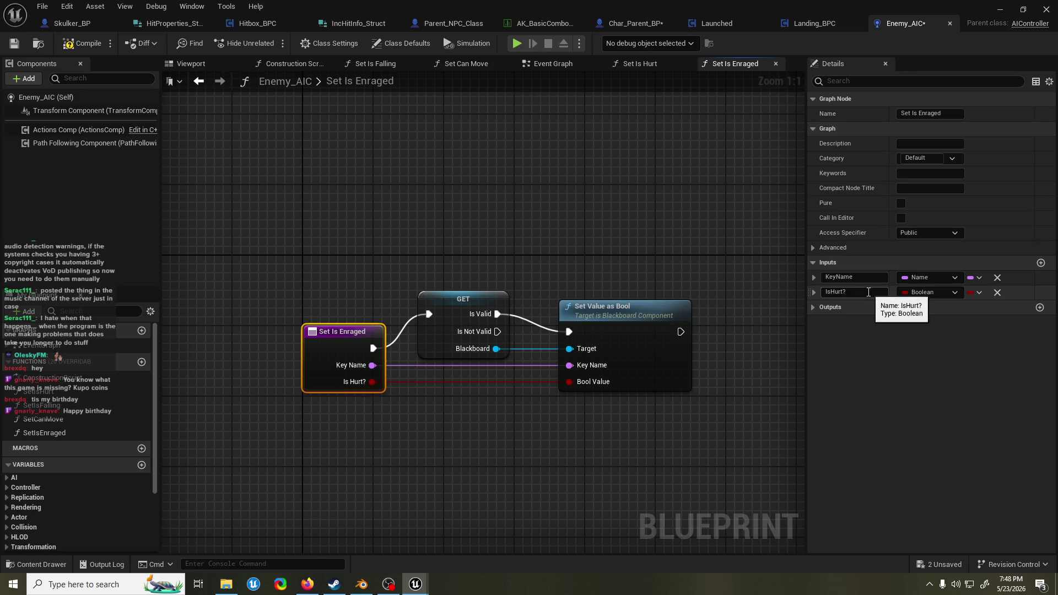
- Rename the function's IsHurt? input to IsEnraged? and save all modified blueprints
click(834, 293)
drag(835, 294, 831, 294)
text(Enraged)
key(Return)
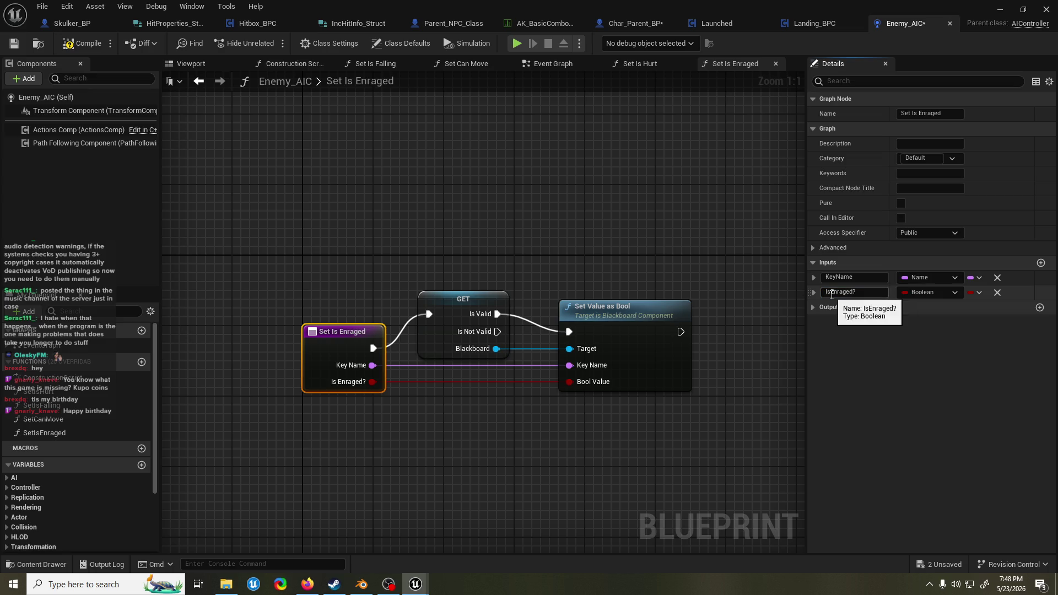
click(642, 339)
click(481, 322)
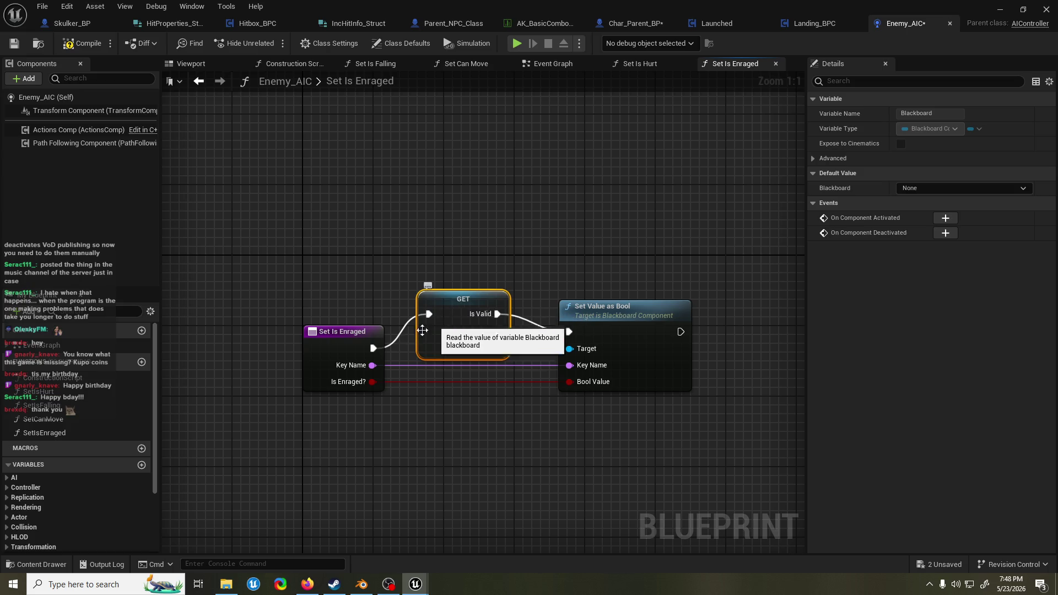
click(308, 350)
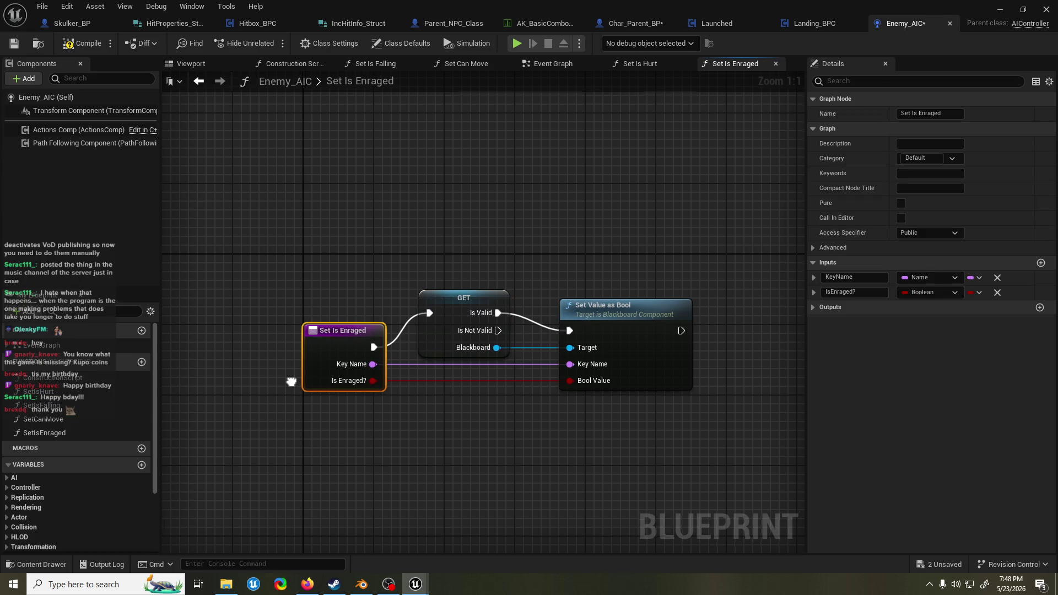
drag(290, 383, 299, 375)
key(ctrl+shift+s)
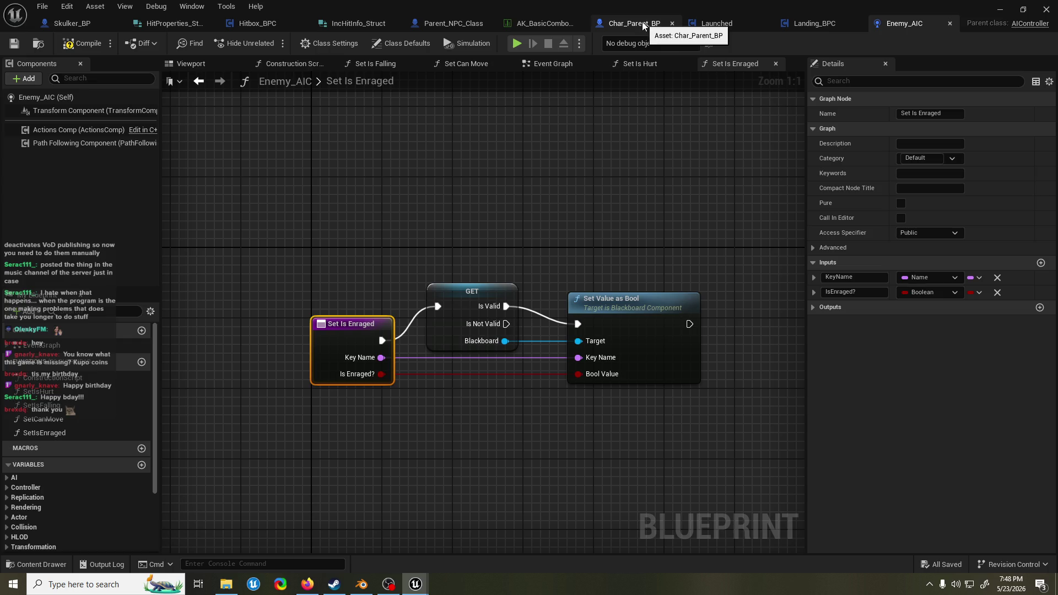
click(436, 24)
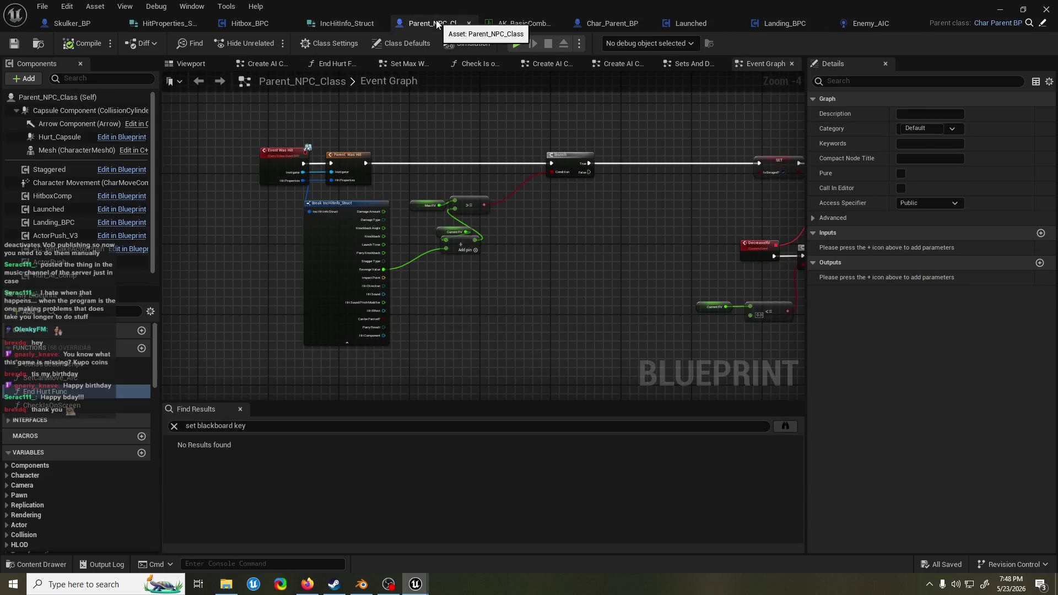
- Place an Enemy AIC Ref getter above the Branch and drag it into a new Set Is Enraged call
click(240, 409)
right_click(407, 361)
text(aic)
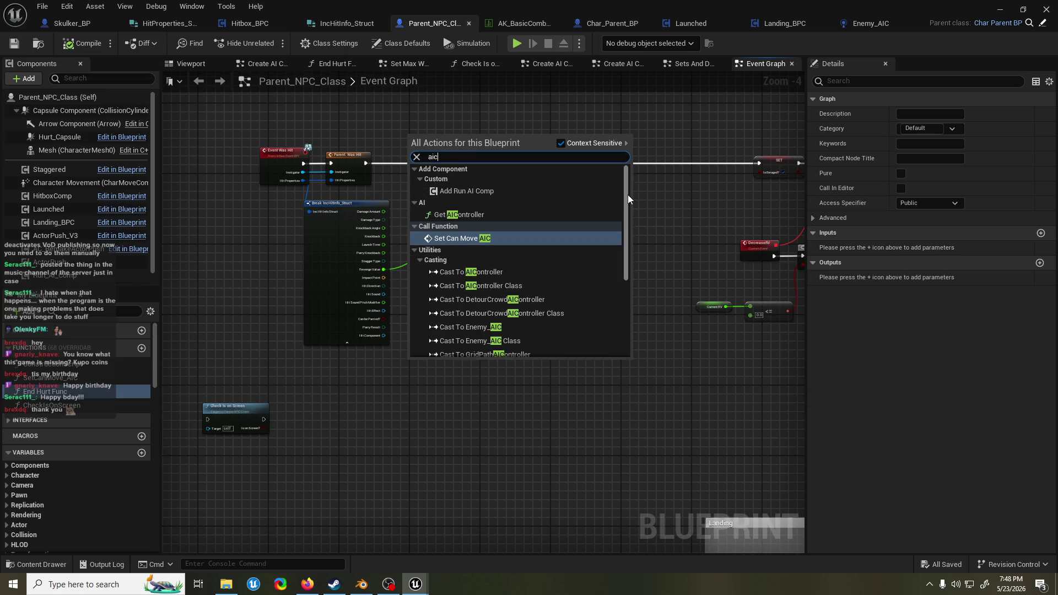
drag(627, 194, 617, 300)
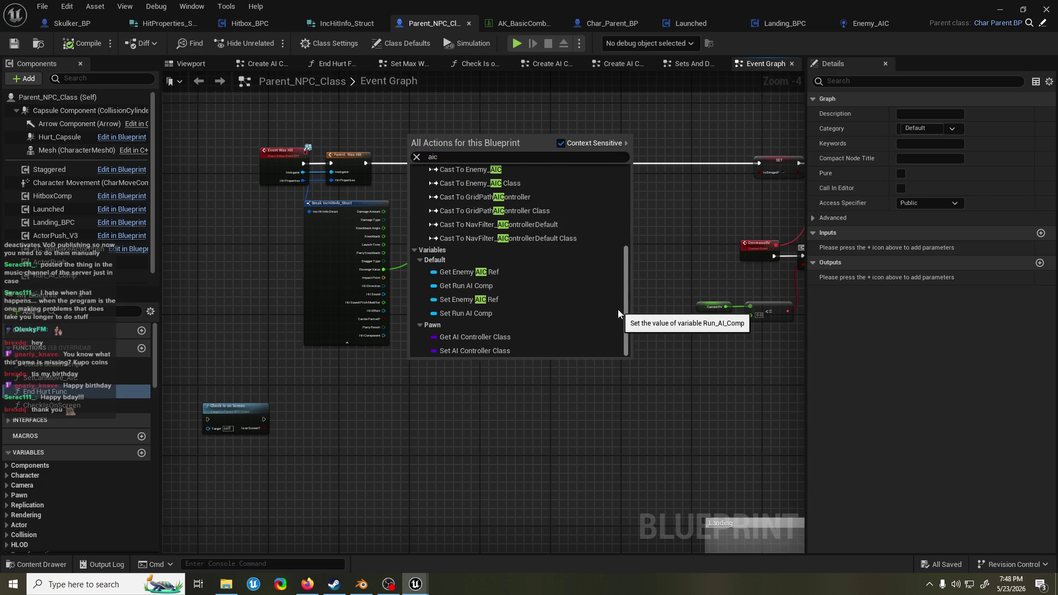
click(469, 272)
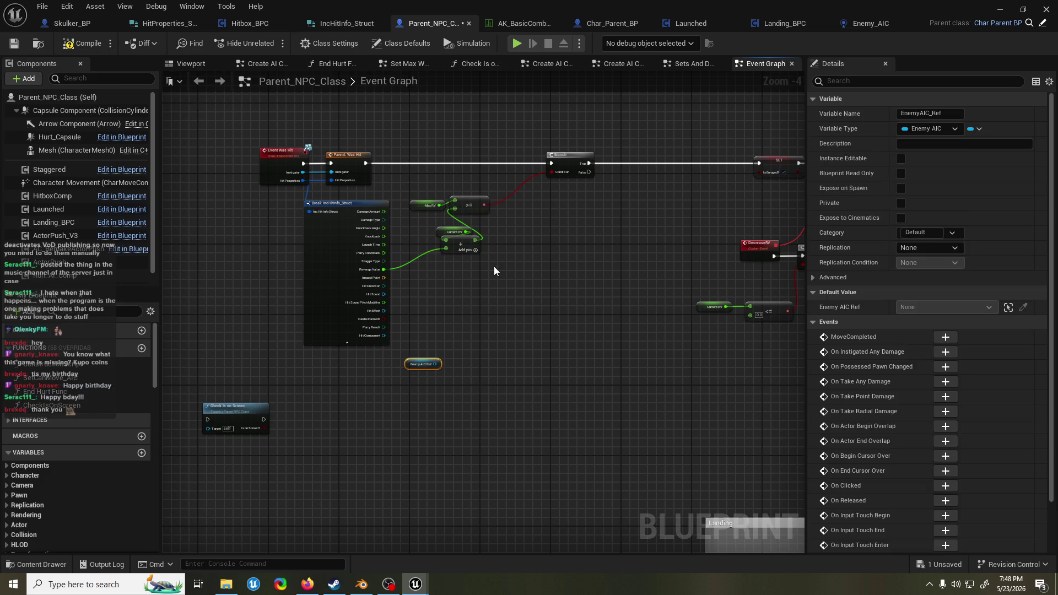
drag(467, 288, 434, 362)
drag(383, 447, 495, 200)
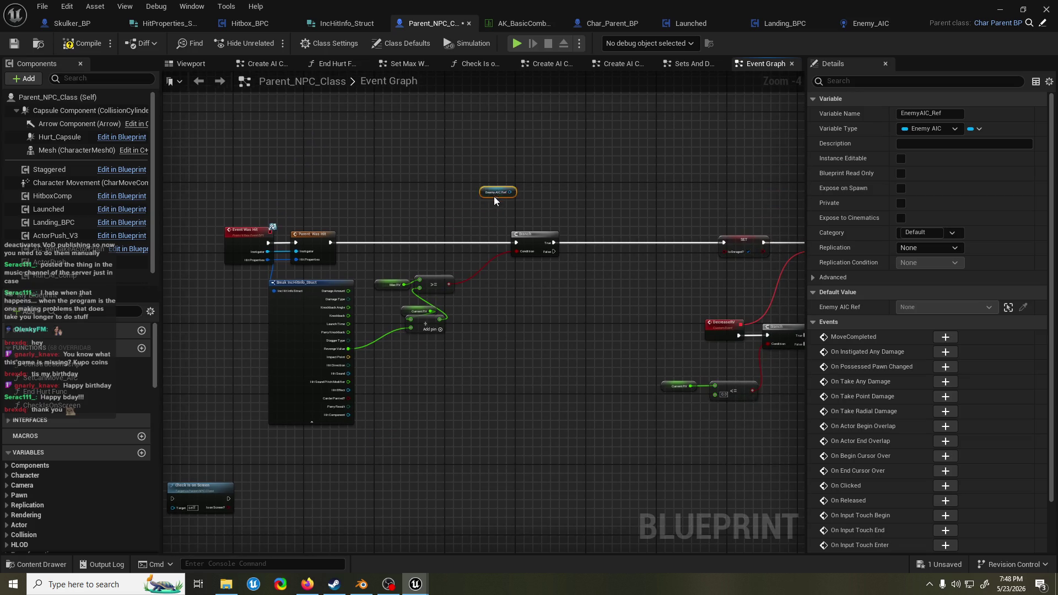
drag(435, 153, 435, 184)
text(set is eng)
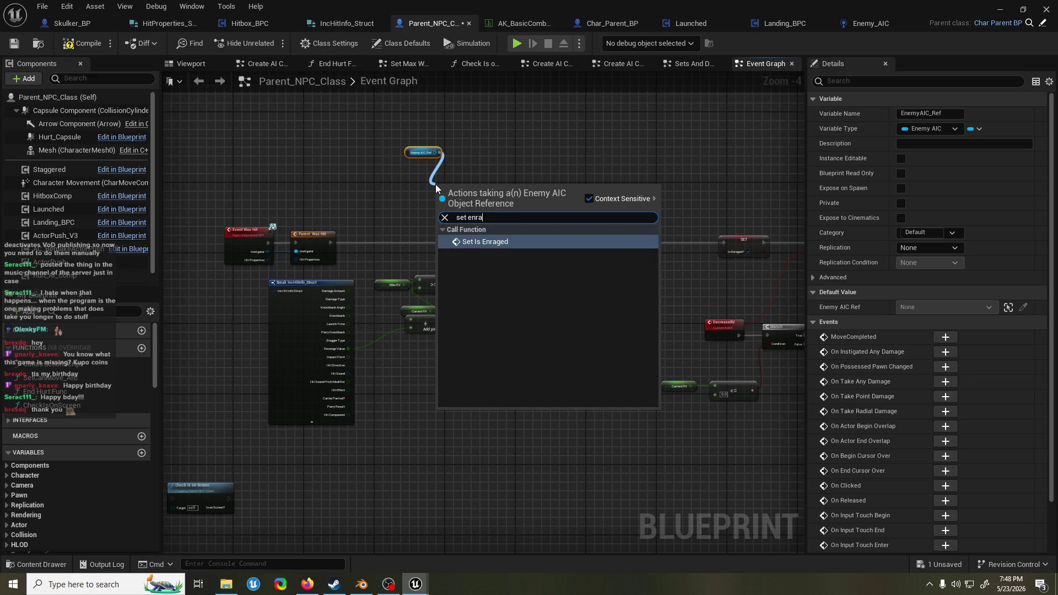
key(Return)
key(ctrl+space)
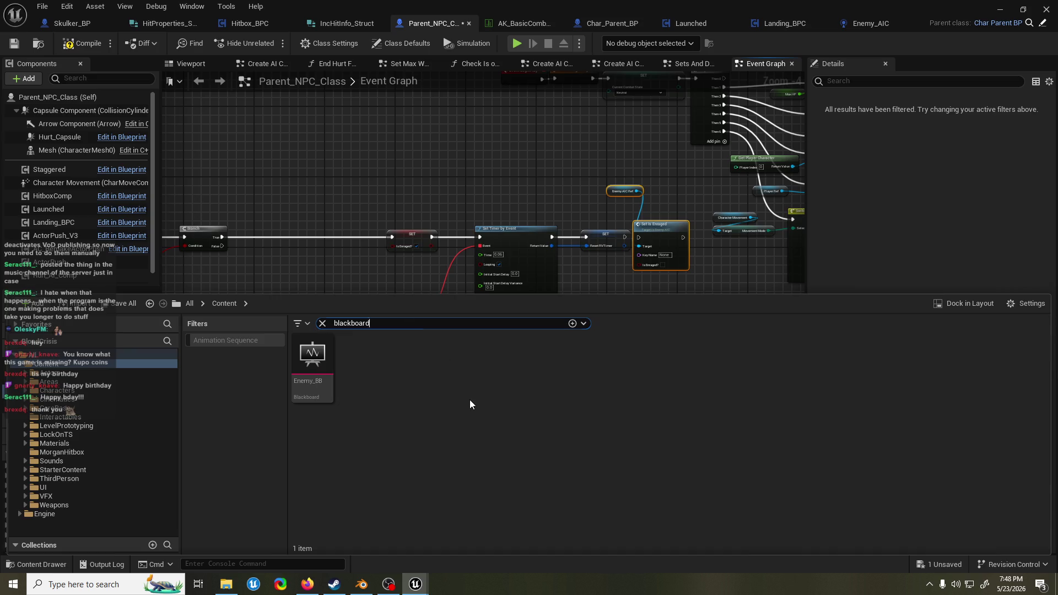
- Open Skulker_BT from the Content Drawer and switch it to its Enemy_BB blackboard keys view
double_click(302, 380)
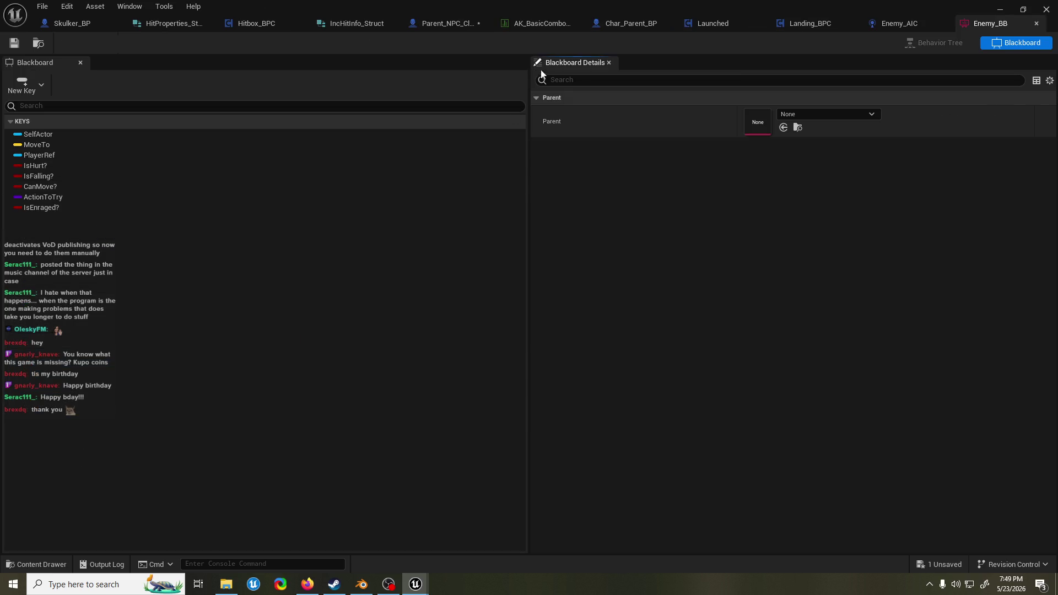
click(1036, 23)
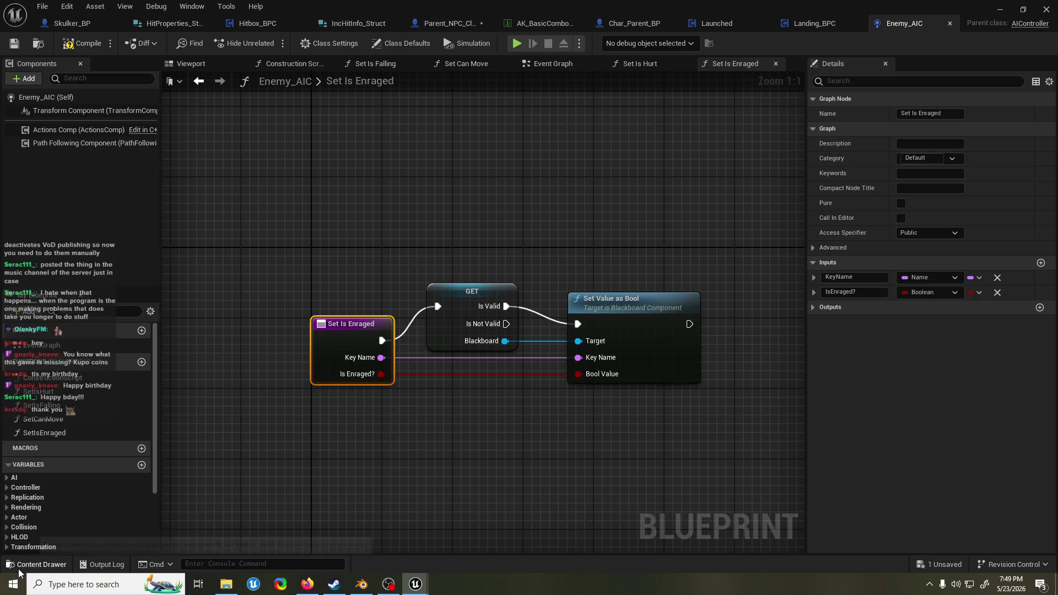
text(skulker dt)
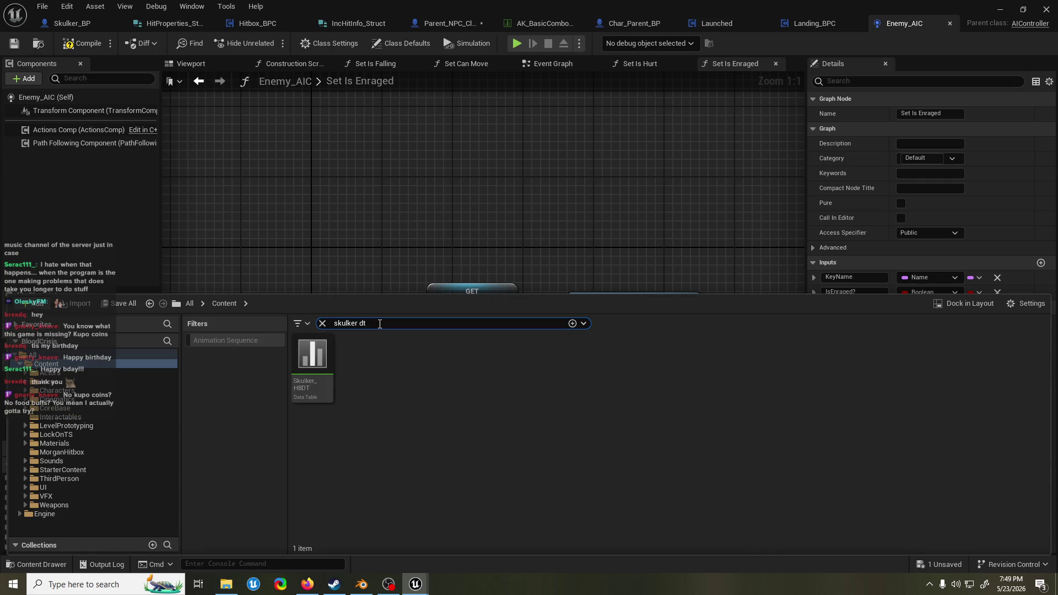
text(b)
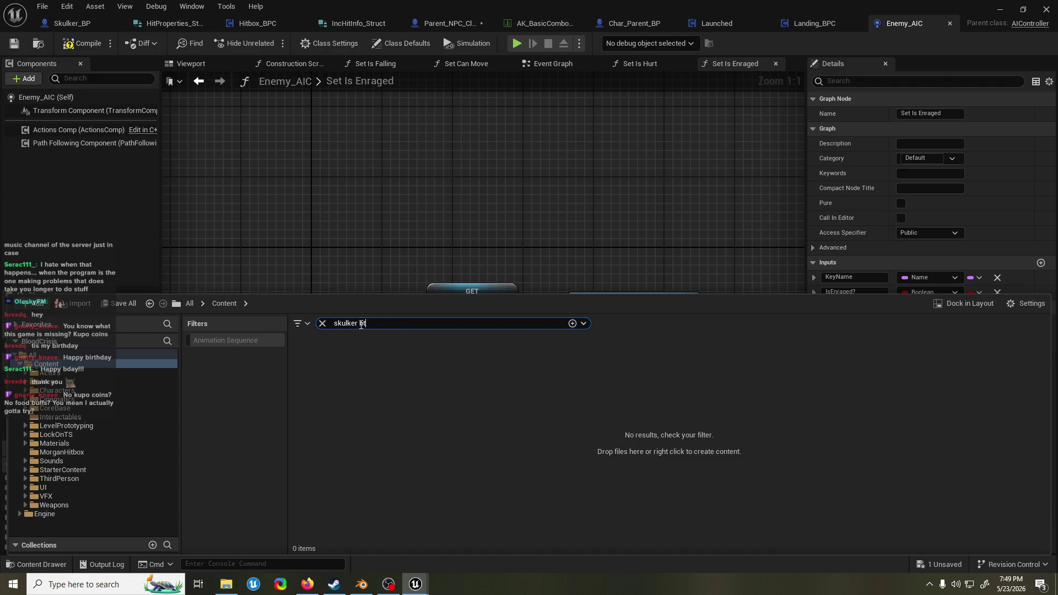
double_click(311, 359)
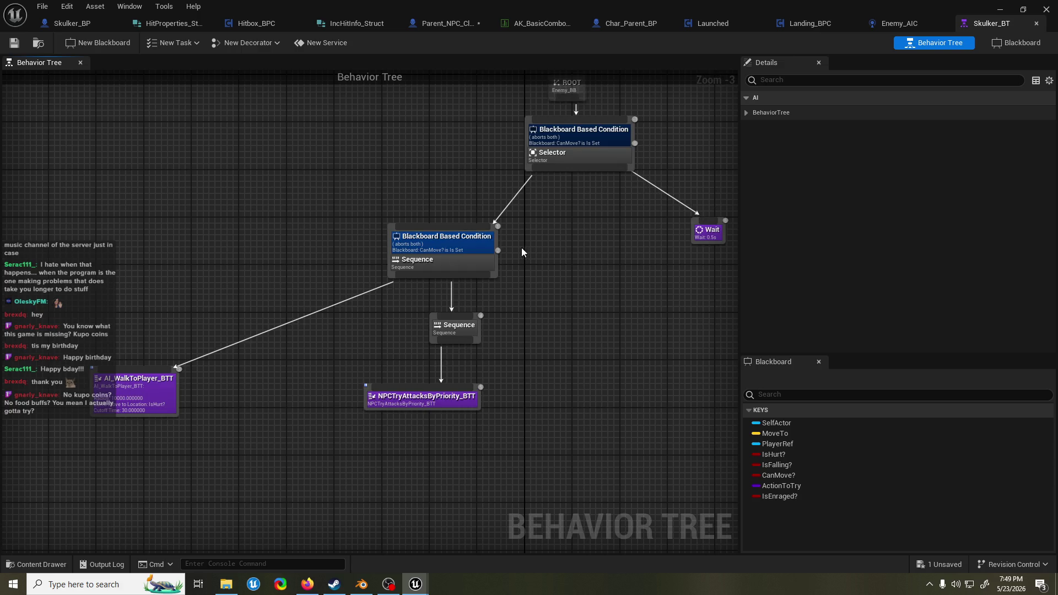
click(1017, 43)
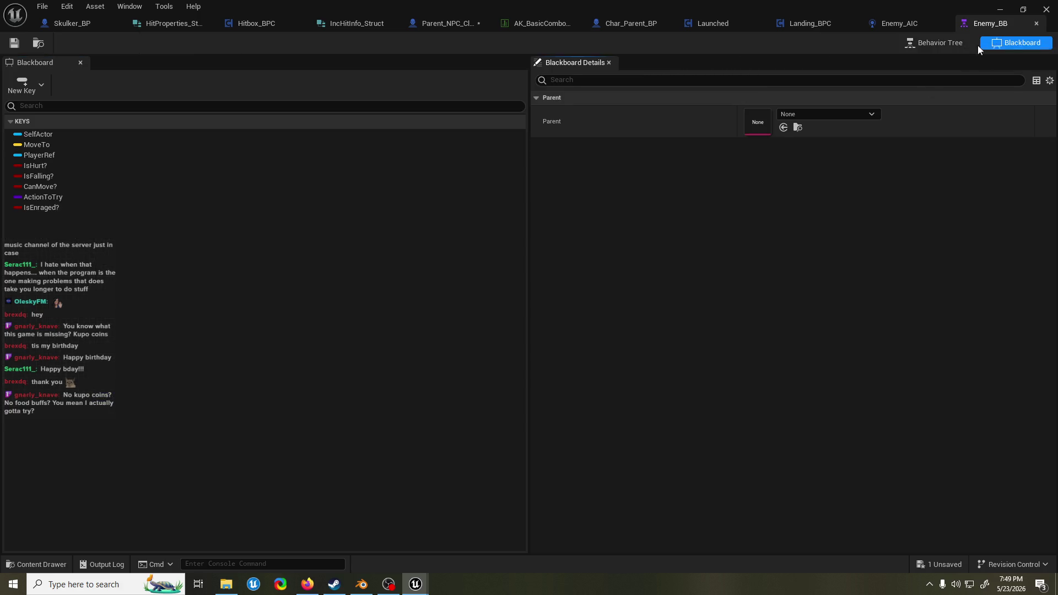
click(963, 44)
click(1019, 43)
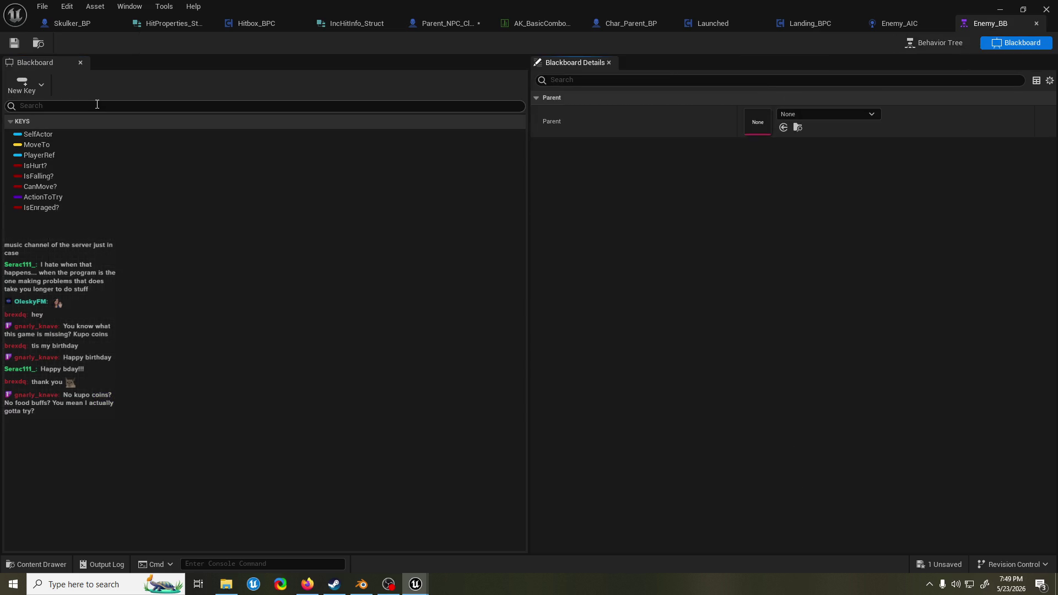
click(888, 23)
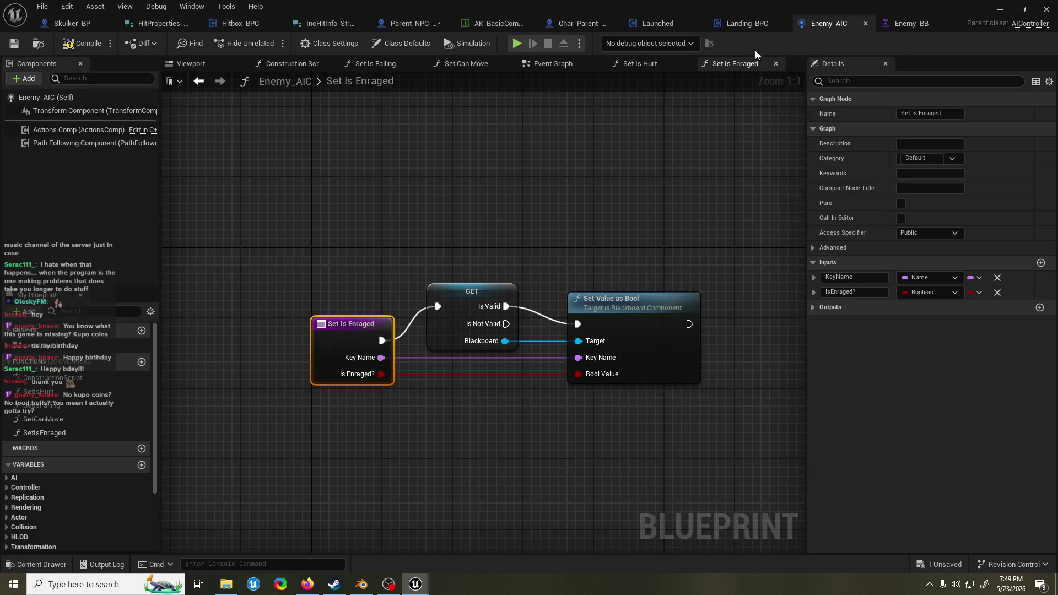
- Set the Set Is Enraged call's Key Name to IsEnraged? and place the Enemy AIC Ref beside it
click(408, 23)
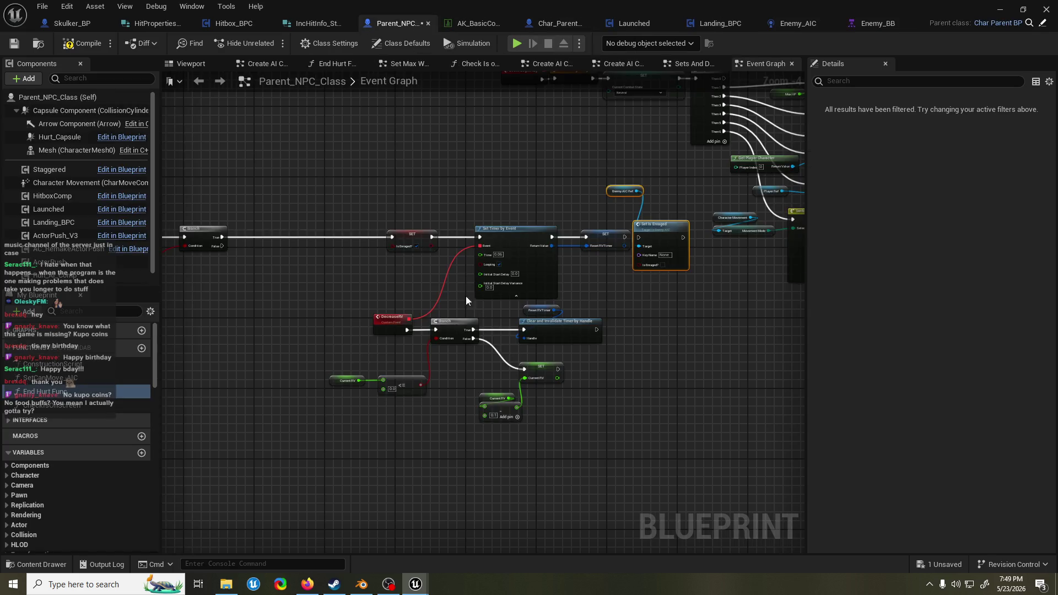
click(565, 259)
scroll(565, 259, up, 2)
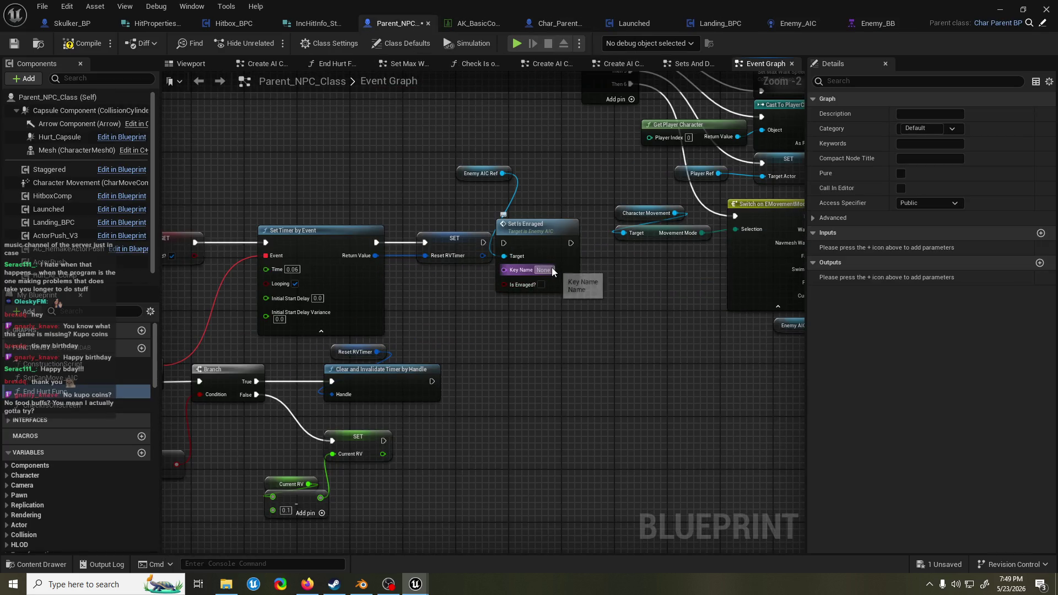
text(IsEnraged?)
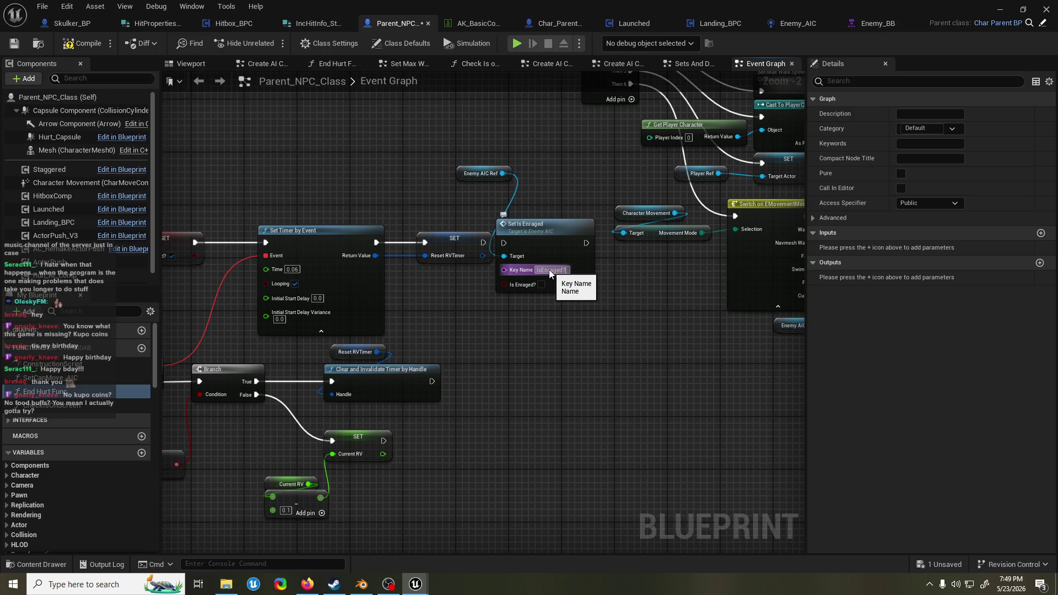
mouse_move(550, 274)
mouse_down()
mouse_move(586, 203)
mouse_move(626, 232)
mouse_up()
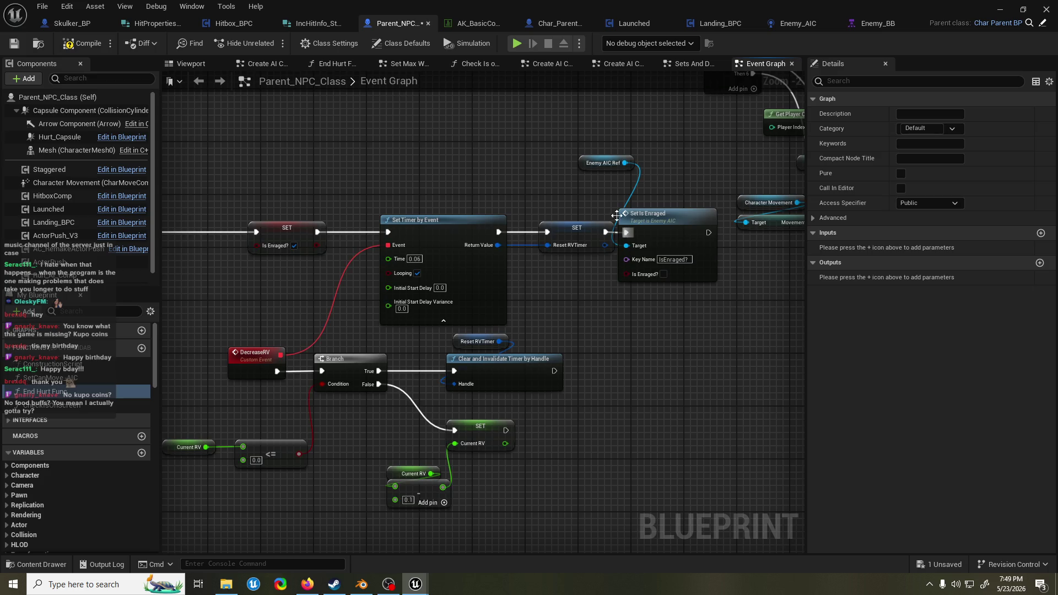
mouse_move(595, 170)
mouse_down()
mouse_move(725, 279)
mouse_move(674, 379)
mouse_move(654, 366)
mouse_up()
- Copy the pair after the timer is cleared, tick Is Enraged? on the first call, then save and compile
key(ctrl+c)
key(ctrl+v)
drag(555, 371, 594, 371)
click(661, 273)
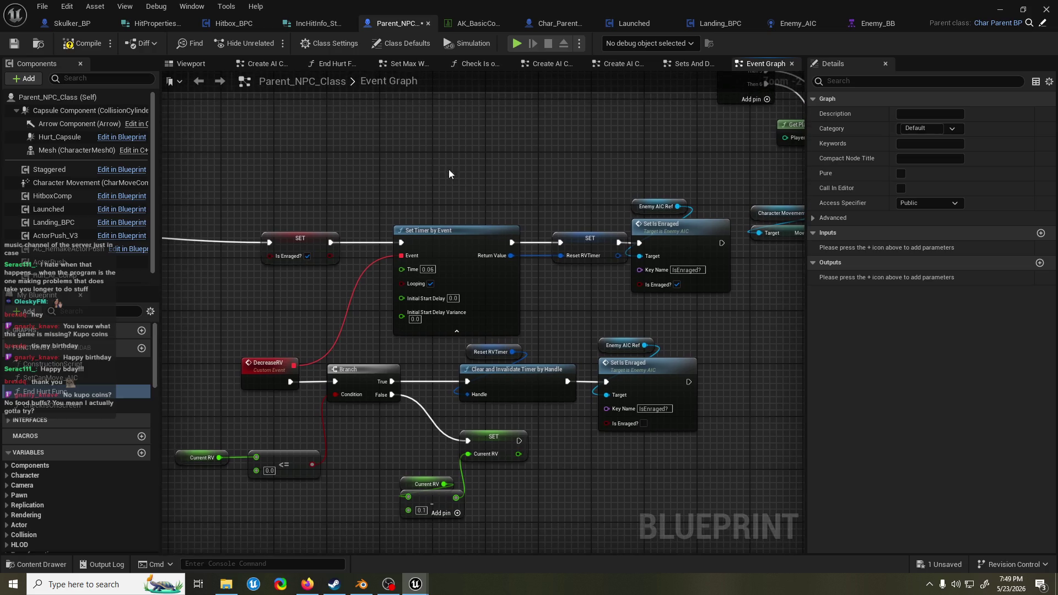
key(ctrl+s)
click(82, 45)
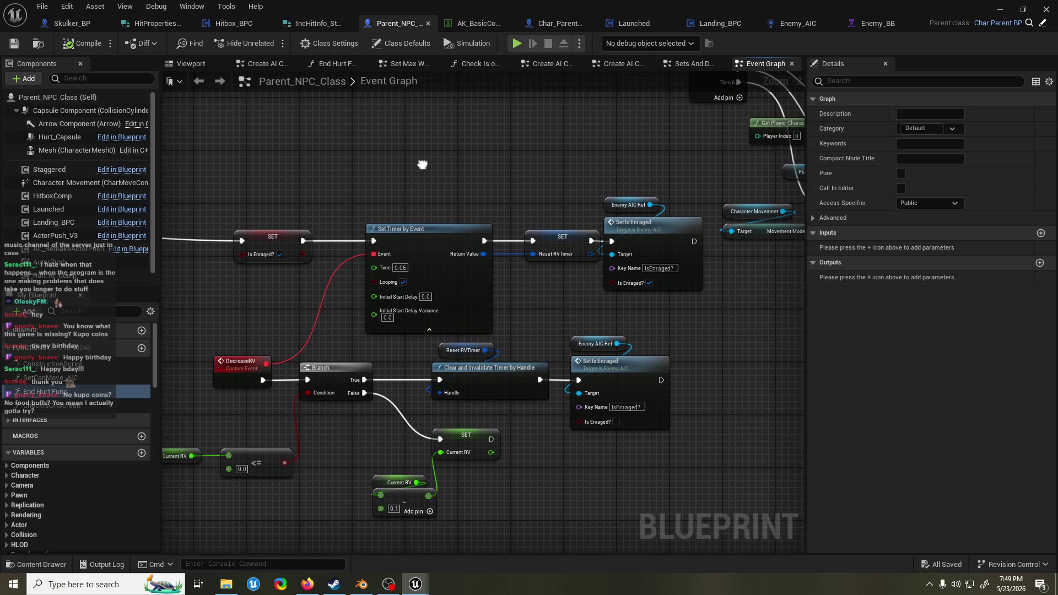
drag(527, 162, 494, 158)
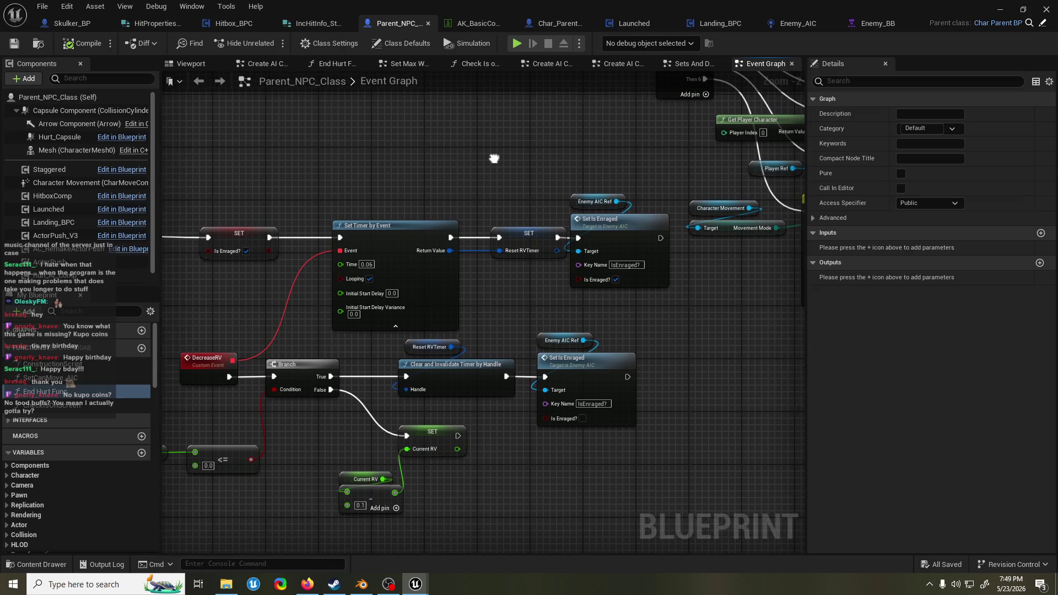
click(878, 23)
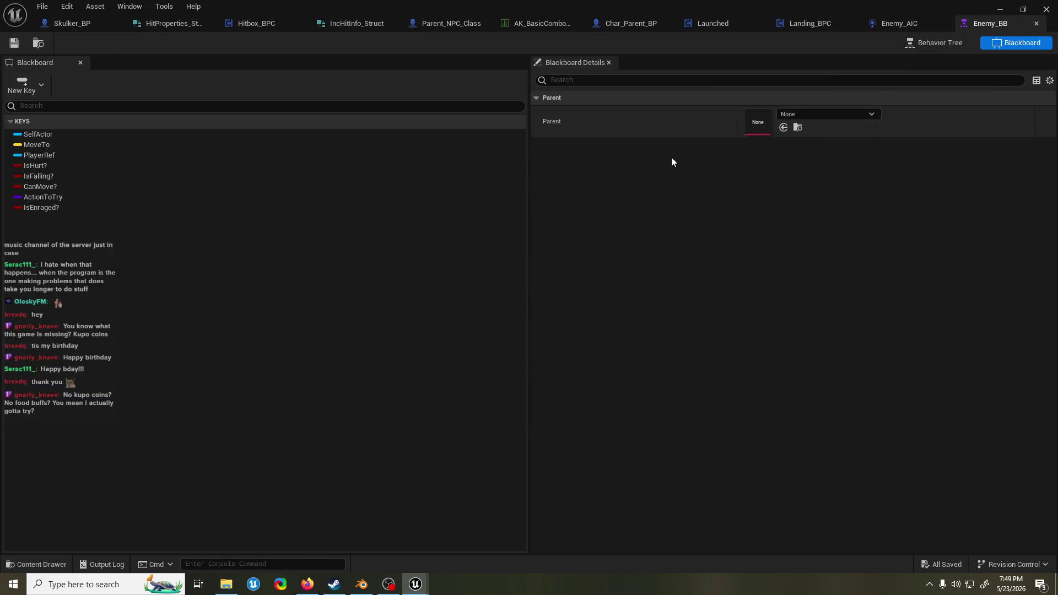
- Set the root selector's Blackboard Based Condition key to IsEnraged? and save Skulker_BT
click(934, 45)
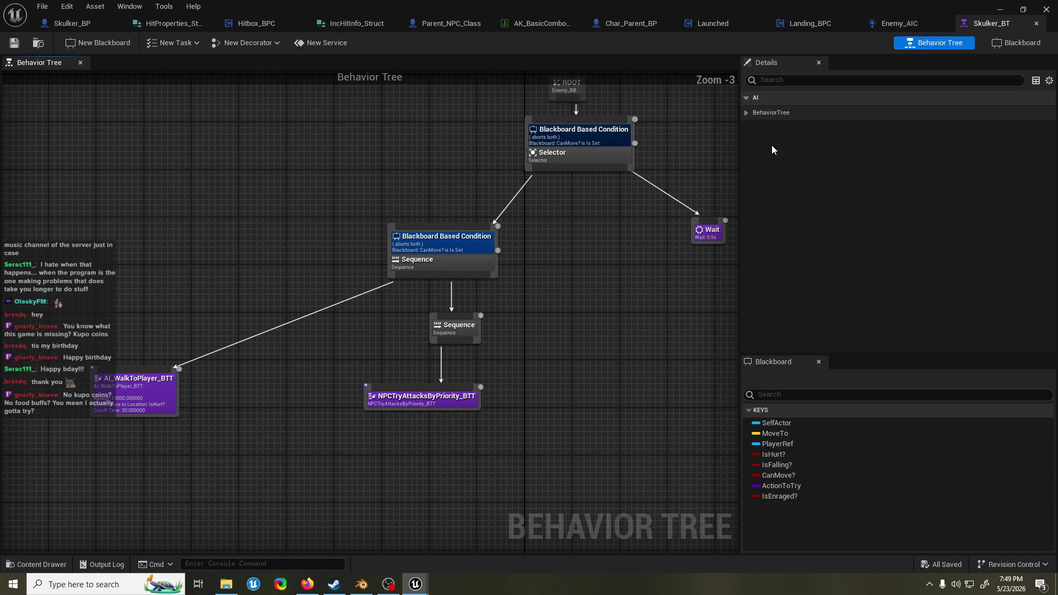
click(515, 205)
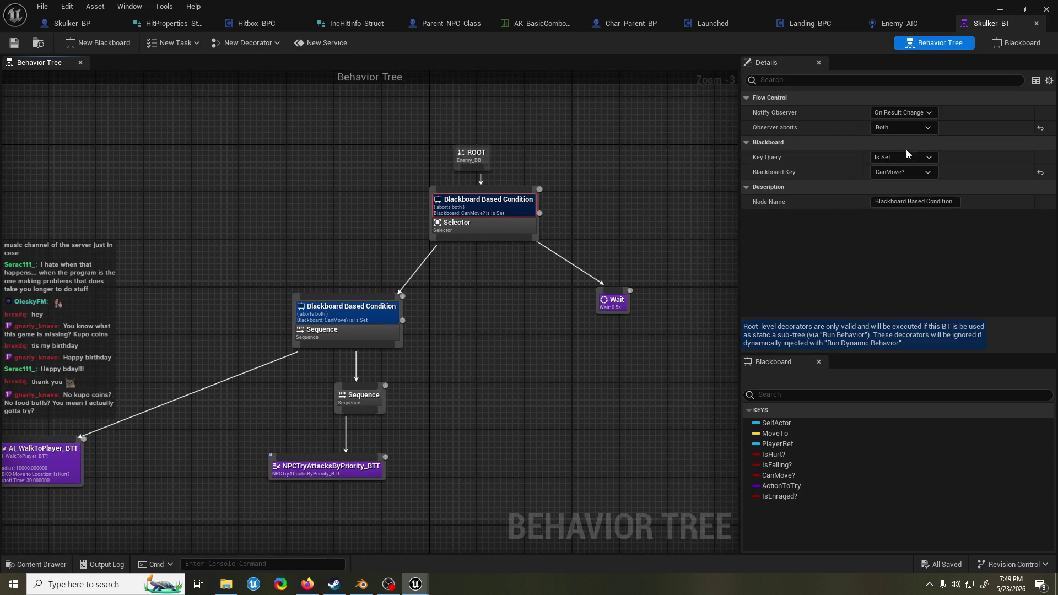
click(903, 172)
click(918, 271)
drag(474, 147, 457, 140)
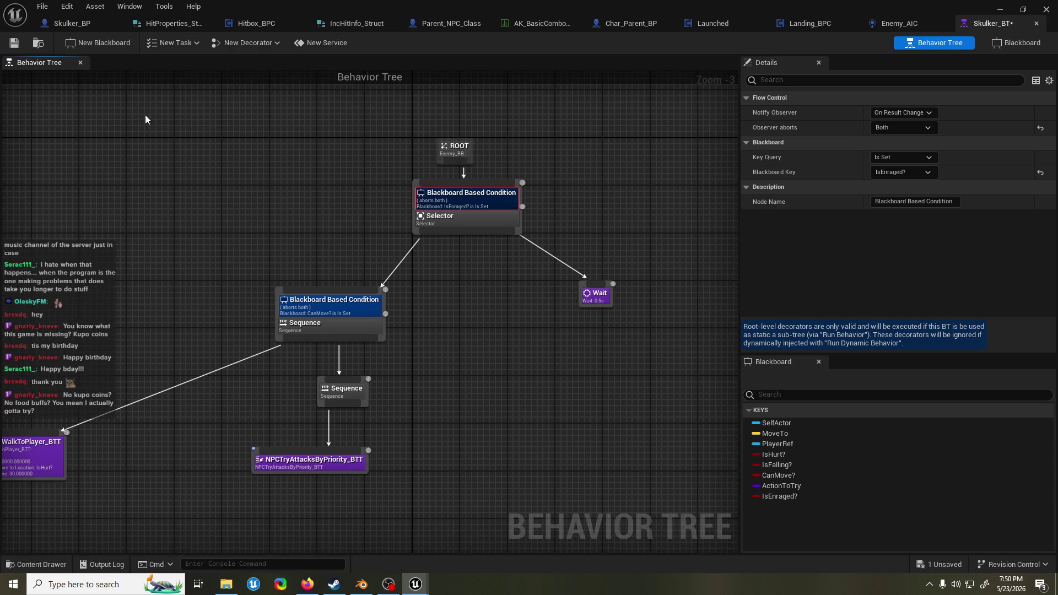
click(14, 43)
- Move AI_WalkToPlayer_BTT right, keep Observer Aborts at Both, and reposition the Wait node
drag(210, 152, 331, 123)
drag(112, 419, 260, 419)
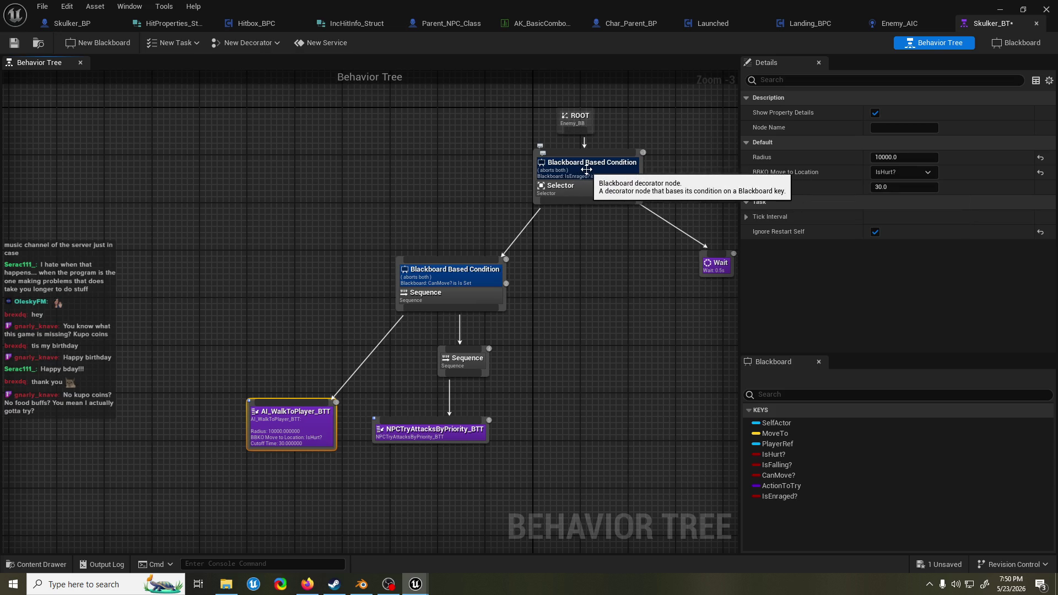
click(586, 169)
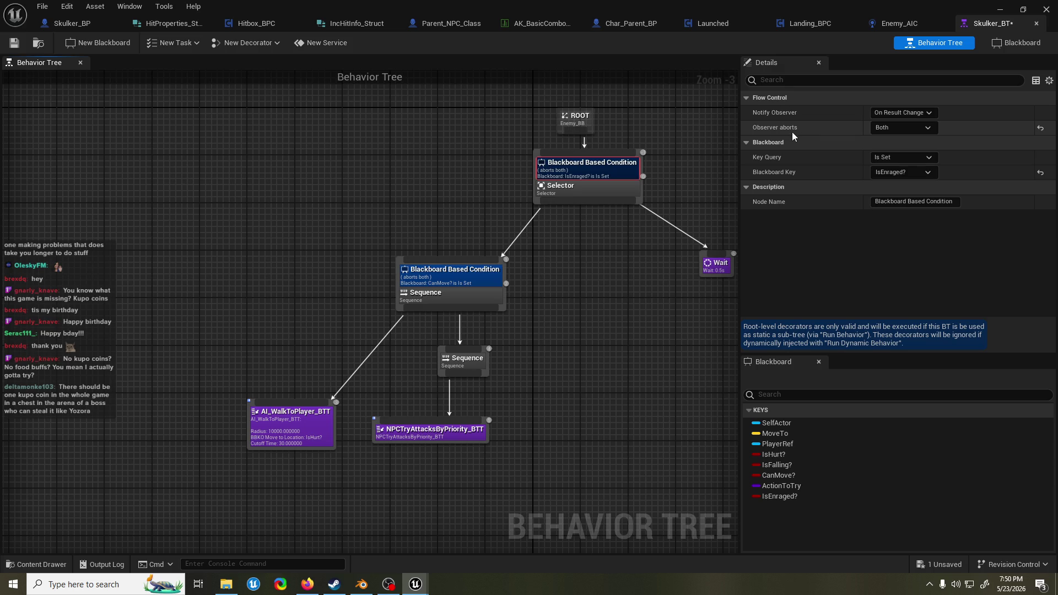
click(899, 128)
click(845, 128)
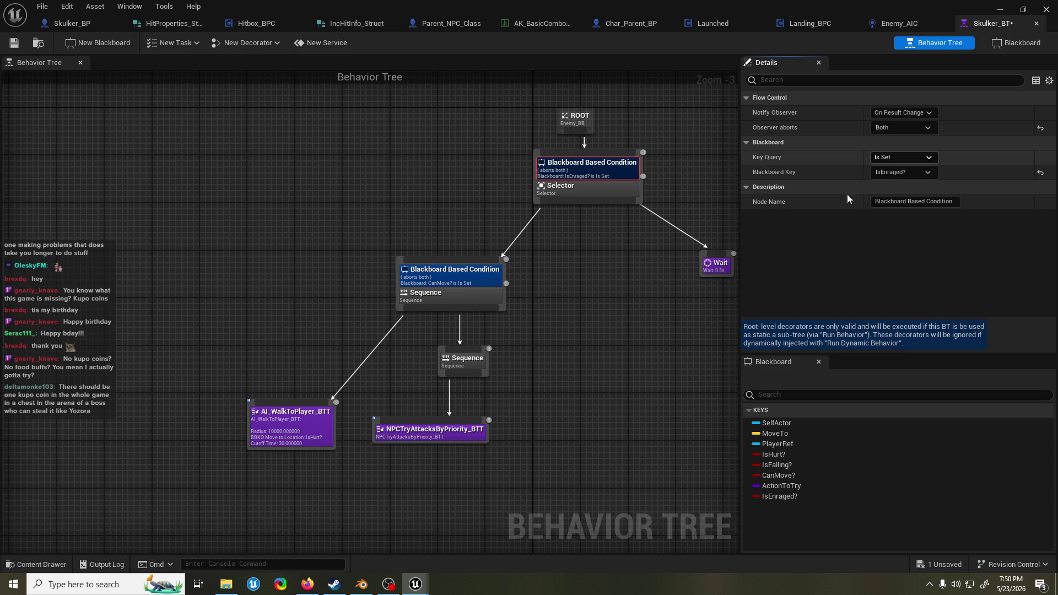
drag(721, 272, 690, 280)
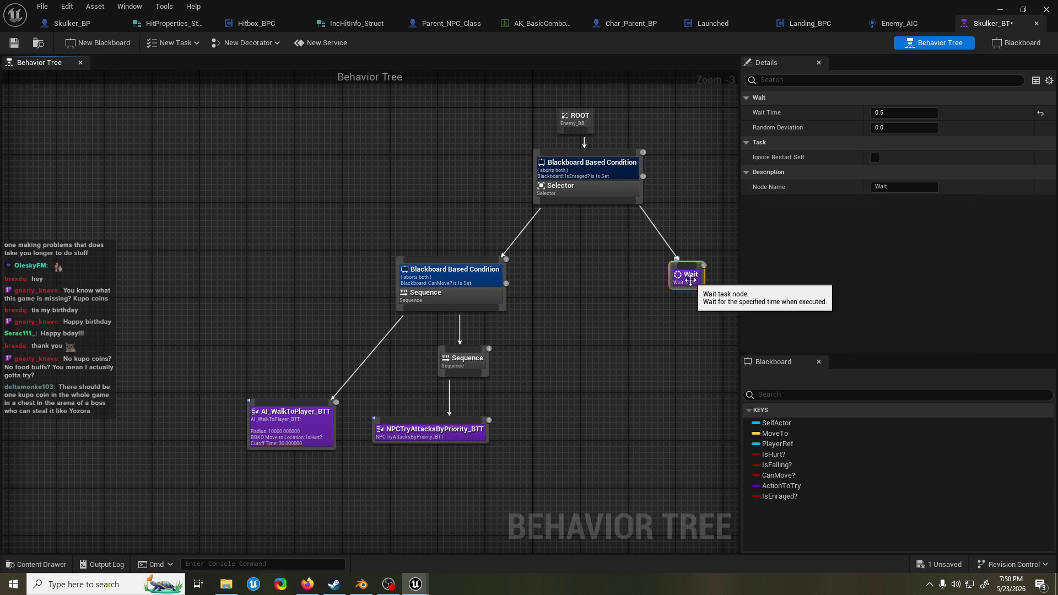
- Replace the Wait task with NPCTryAttack_BTT using Action Skulker_RVA_ACT, and save Skulker_BT
key(Delete)
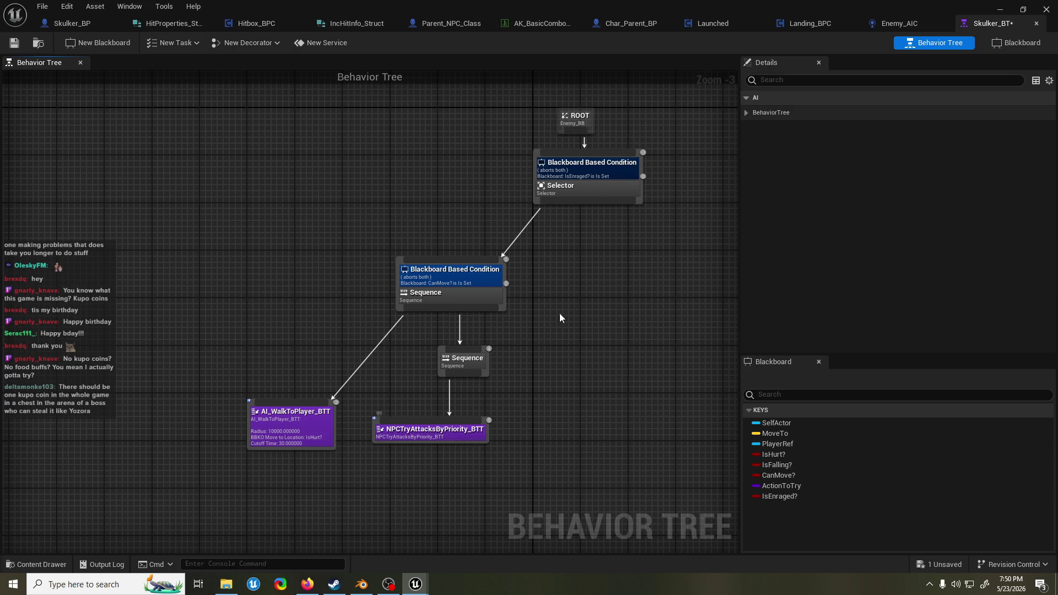
drag(595, 201, 628, 274)
text(try a)
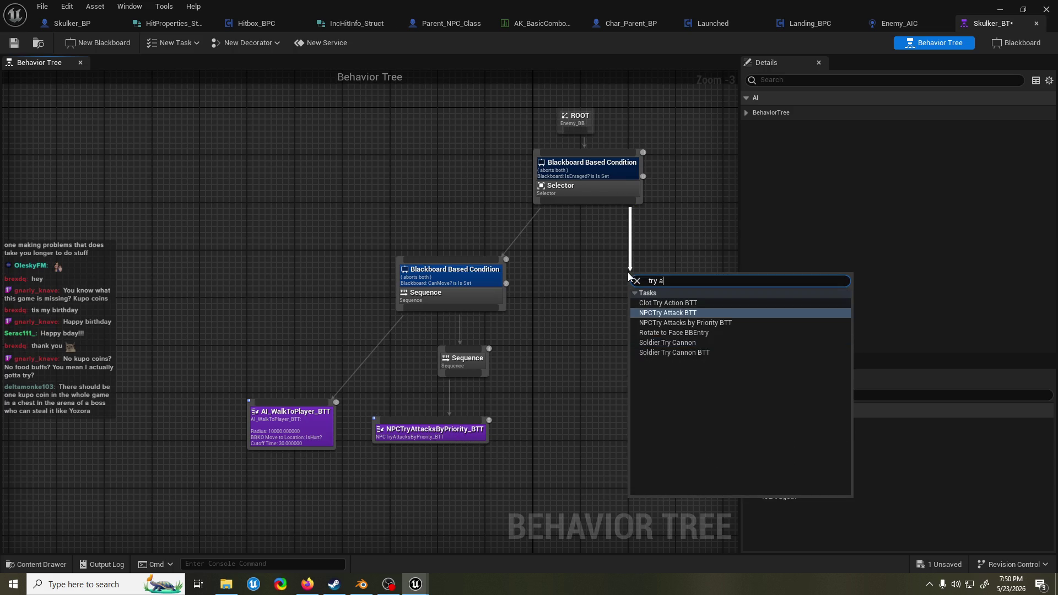
text(ttack ac)
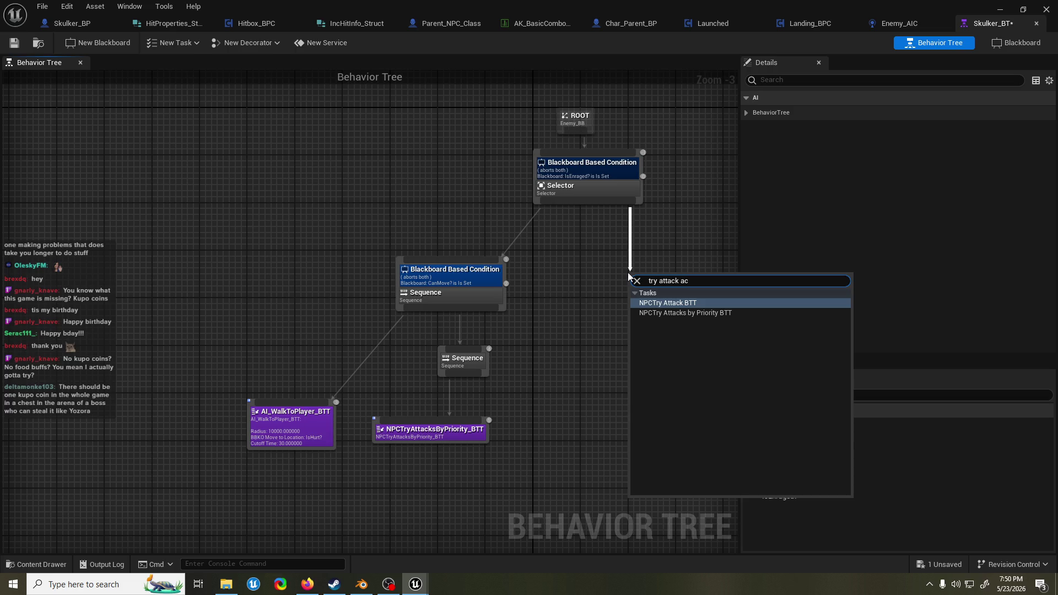
key(Return)
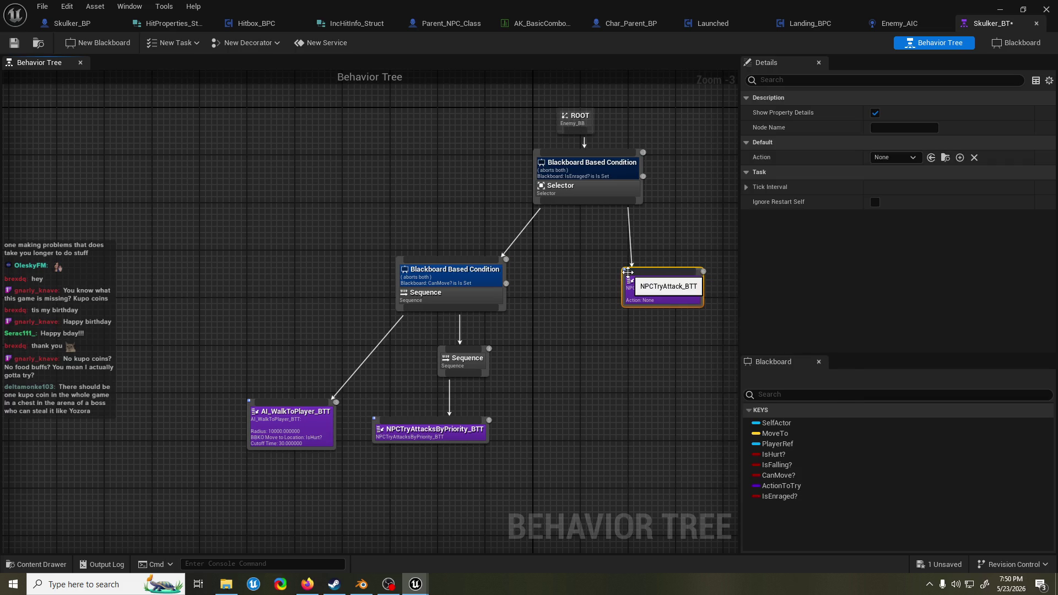
click(894, 157)
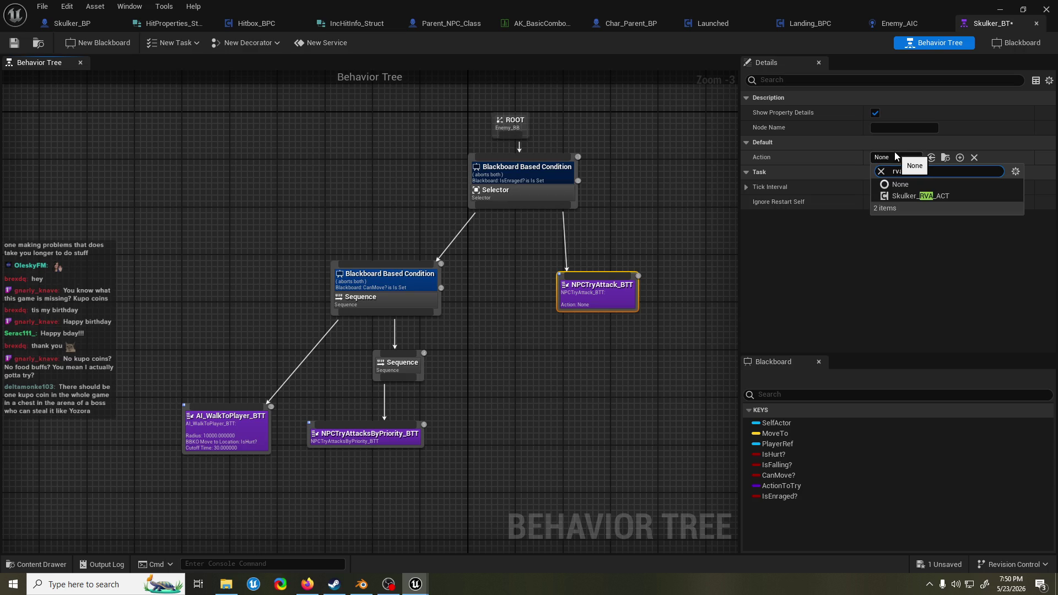
click(937, 198)
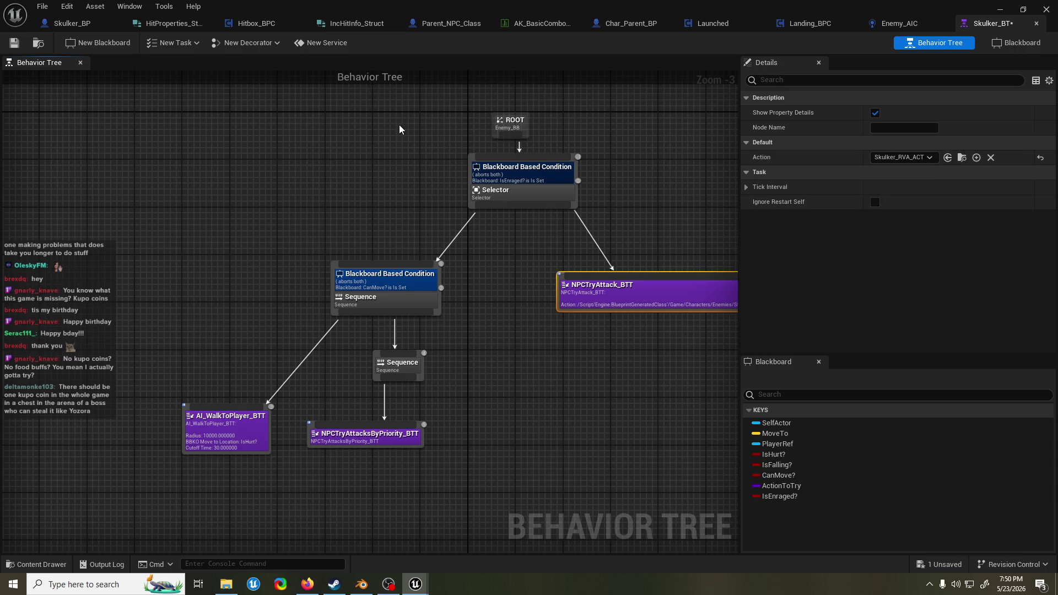
click(14, 42)
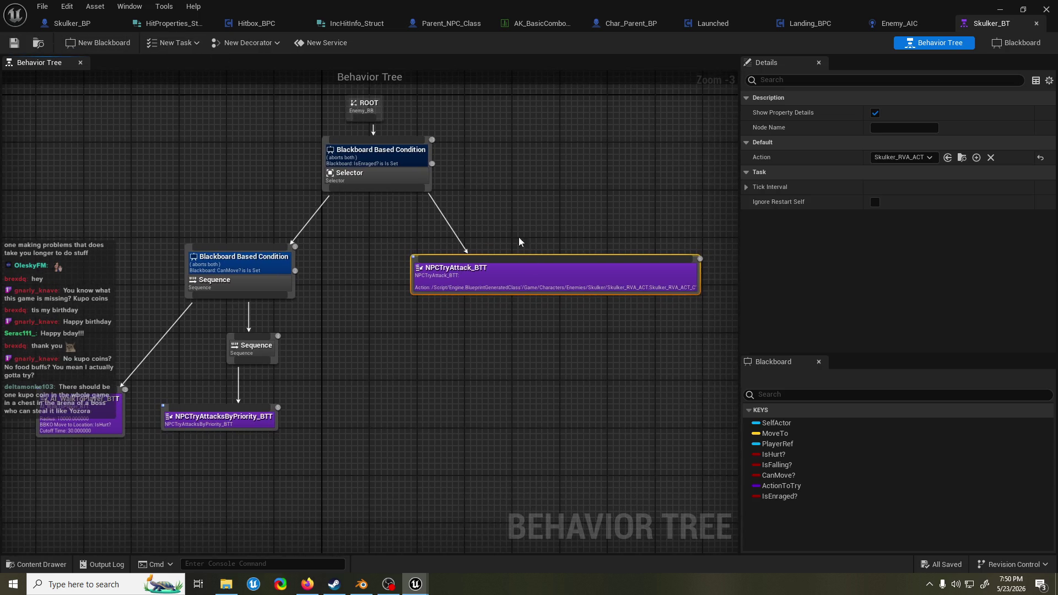
drag(535, 271, 541, 255)
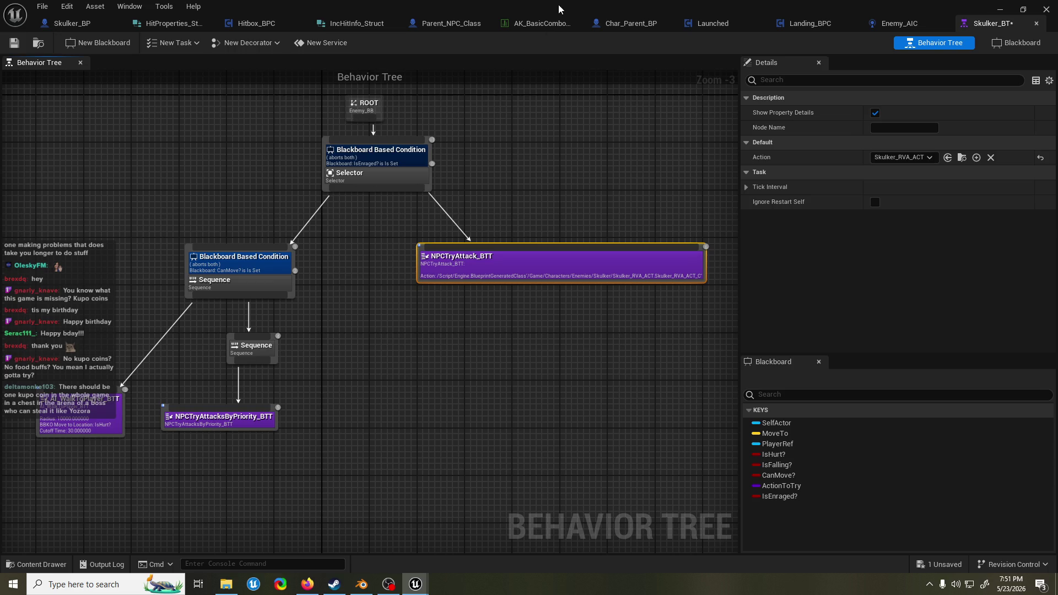
key(alt+Tab)
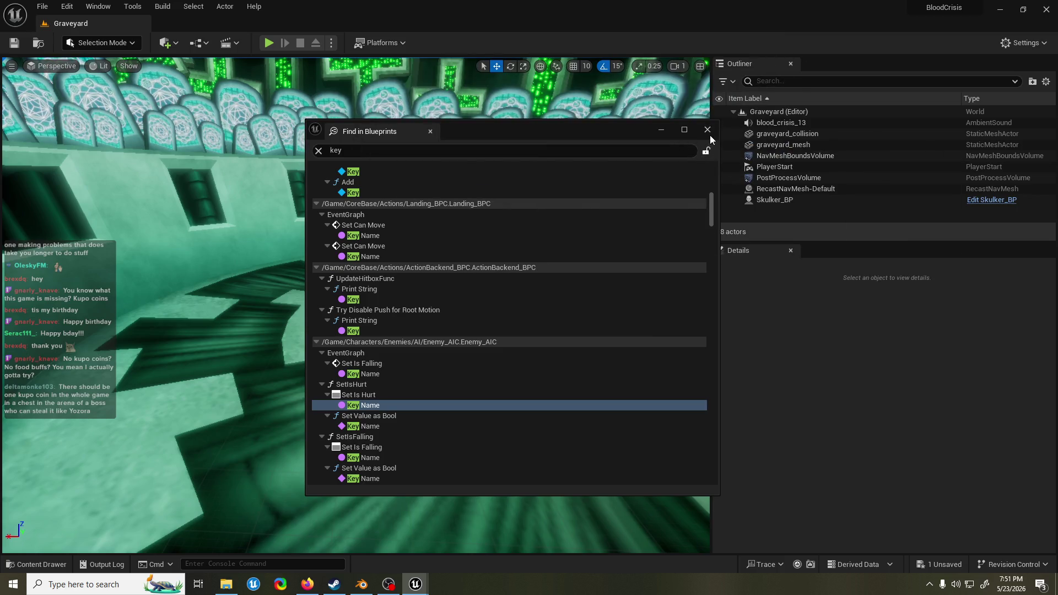
- Save the Graveyard level, start a Play-In-Editor test, and pause it
click(629, 195)
key(ctrl+shift+s)
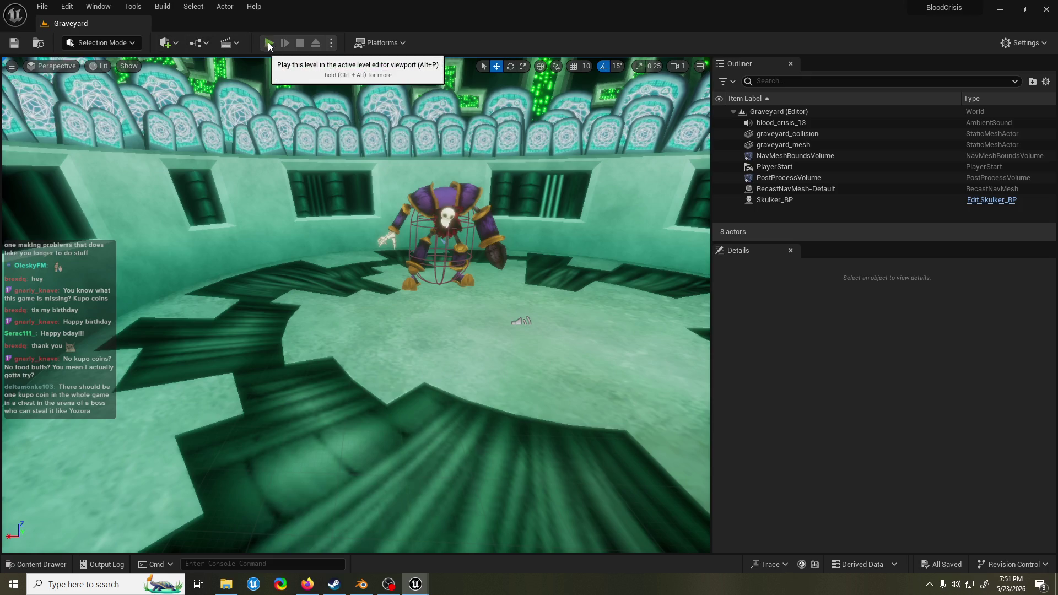
click(269, 42)
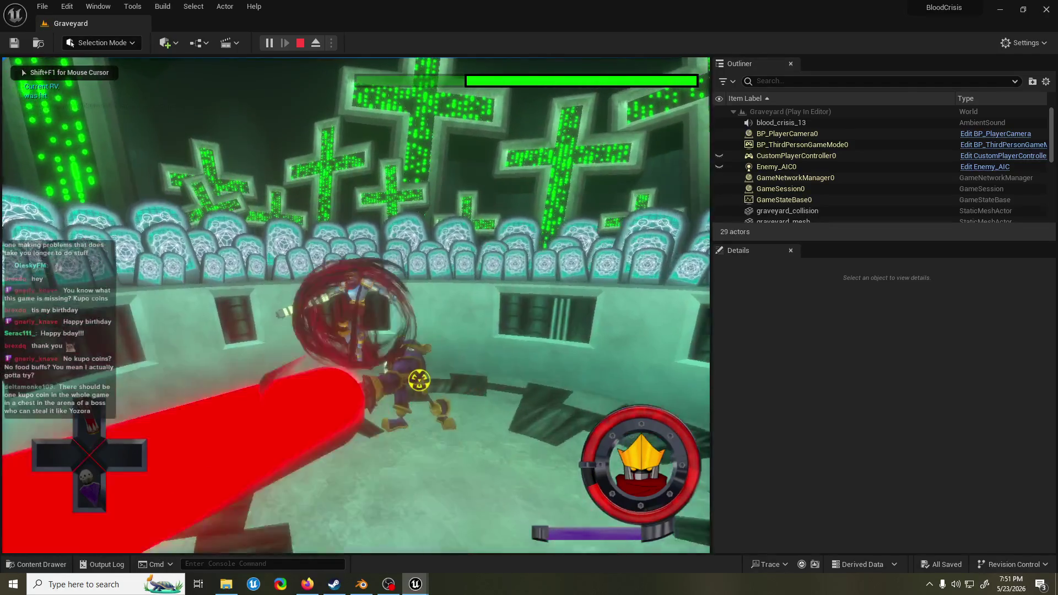
key(Escape)
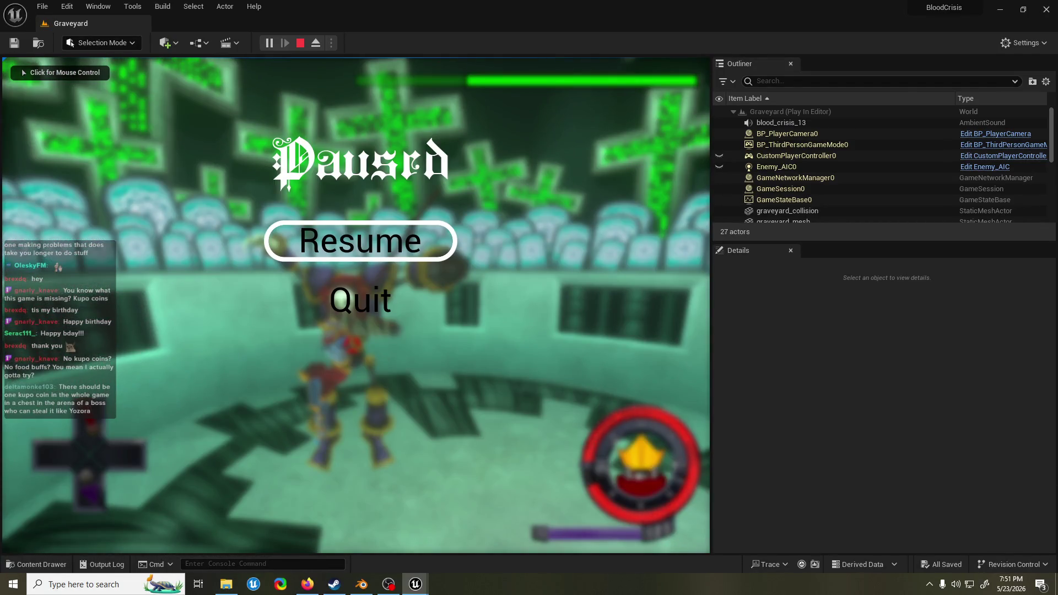
- Lower Unreal Editor's volume in the Windows Volume Mixer, then stop the play session
right_click(956, 584)
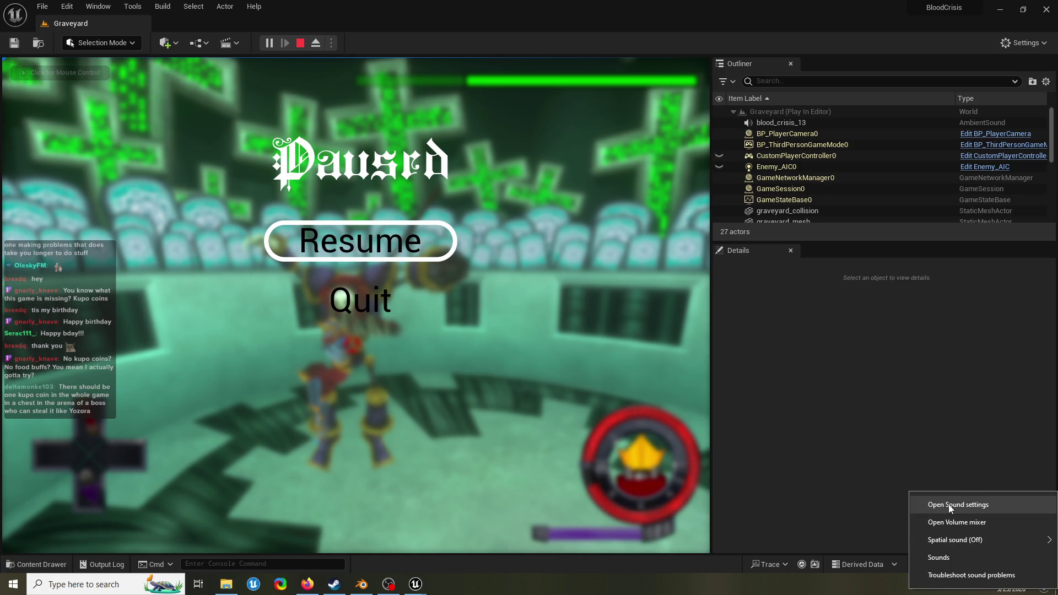
click(949, 505)
click(851, 17)
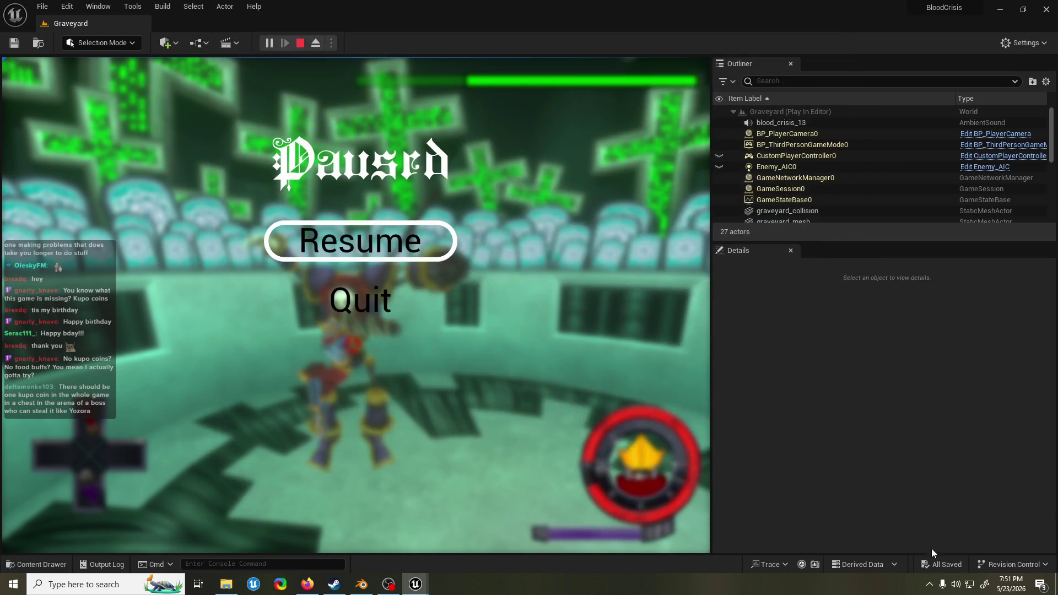
right_click(959, 585)
click(964, 512)
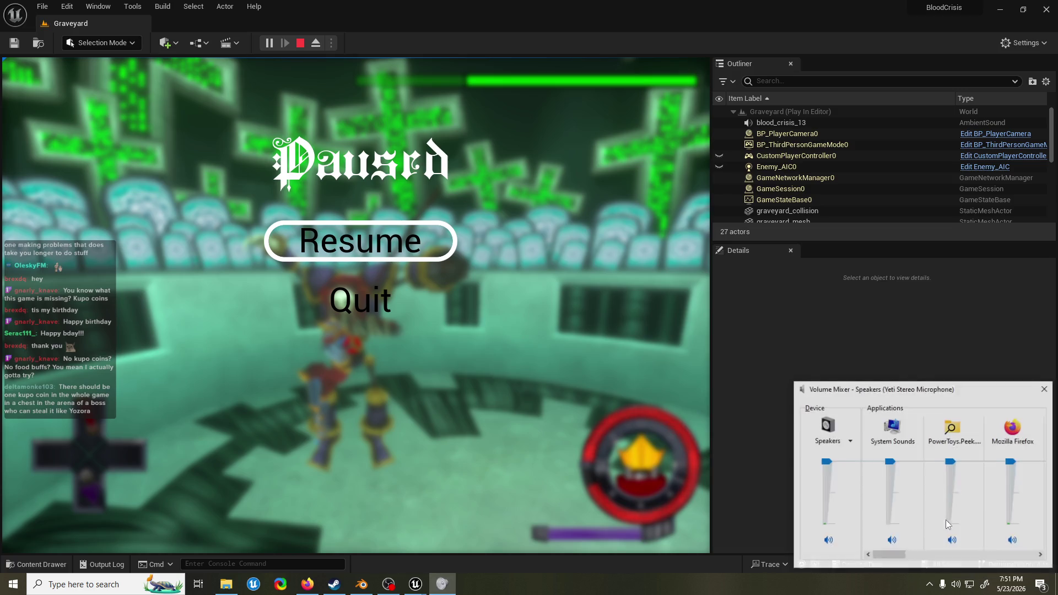
drag(872, 557, 1020, 555)
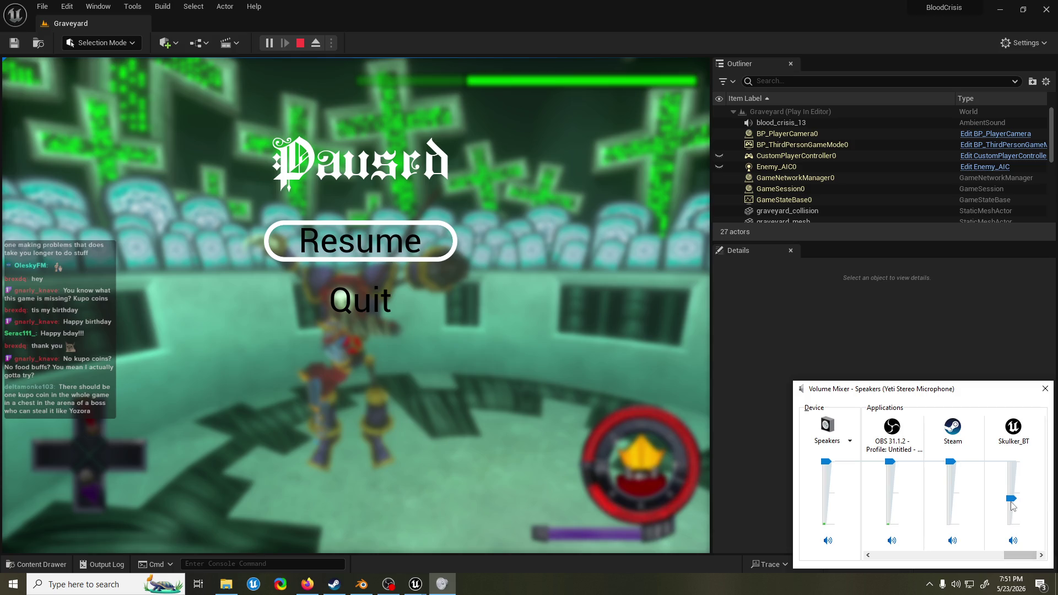
drag(1012, 509, 1013, 519)
click(1044, 389)
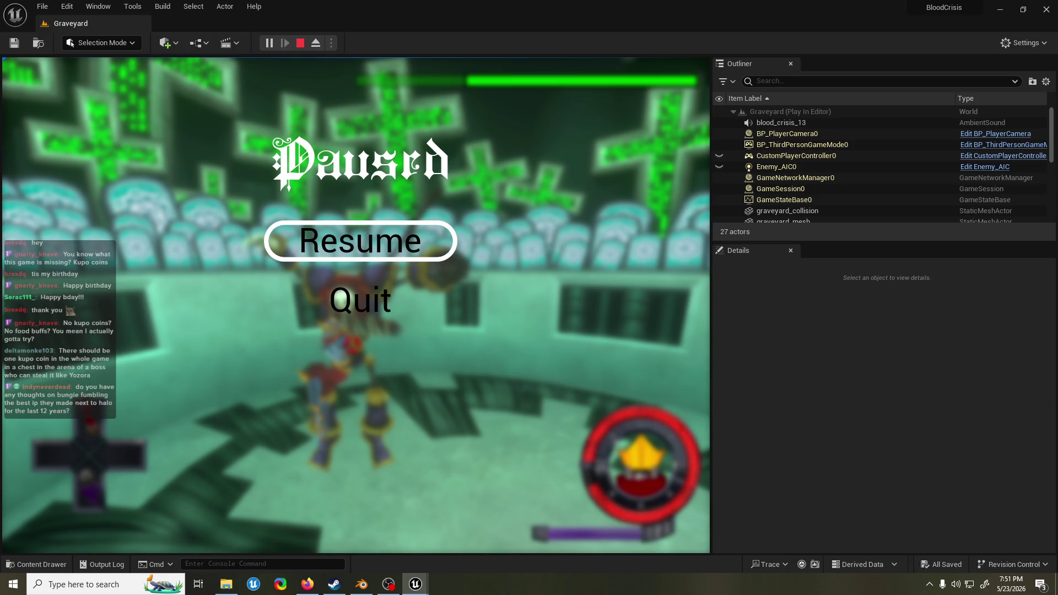
click(301, 42)
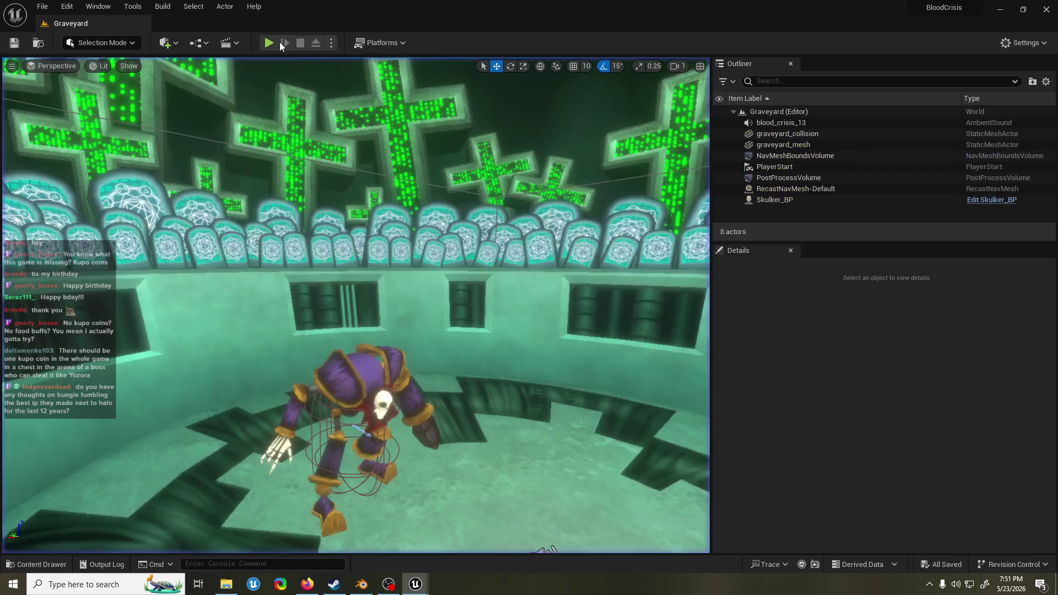
- Play-test the Skulker in the Graveyard level once, then save the level
key(alt+p)
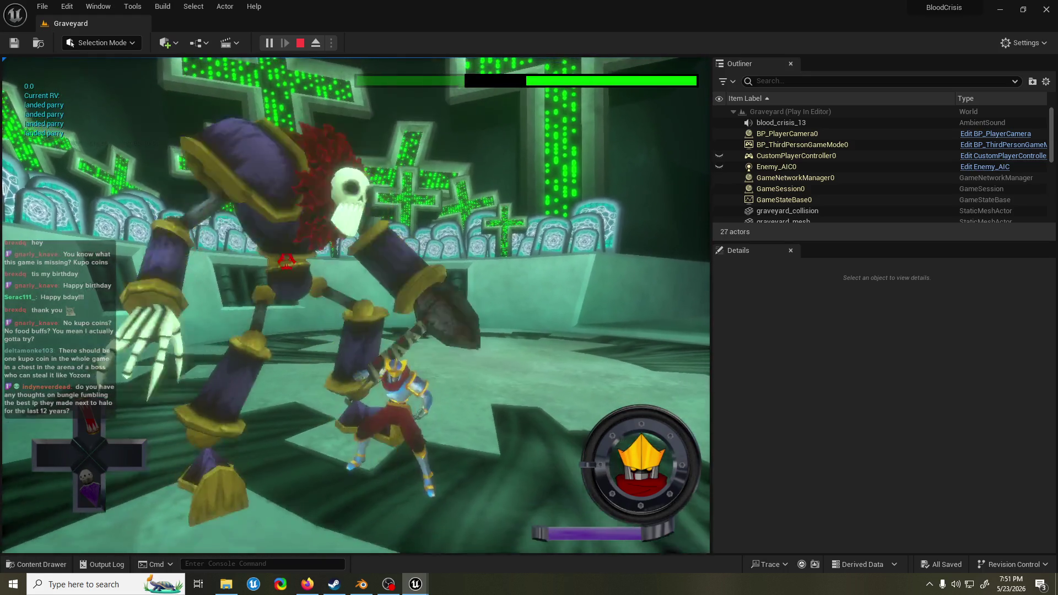
key(Escape)
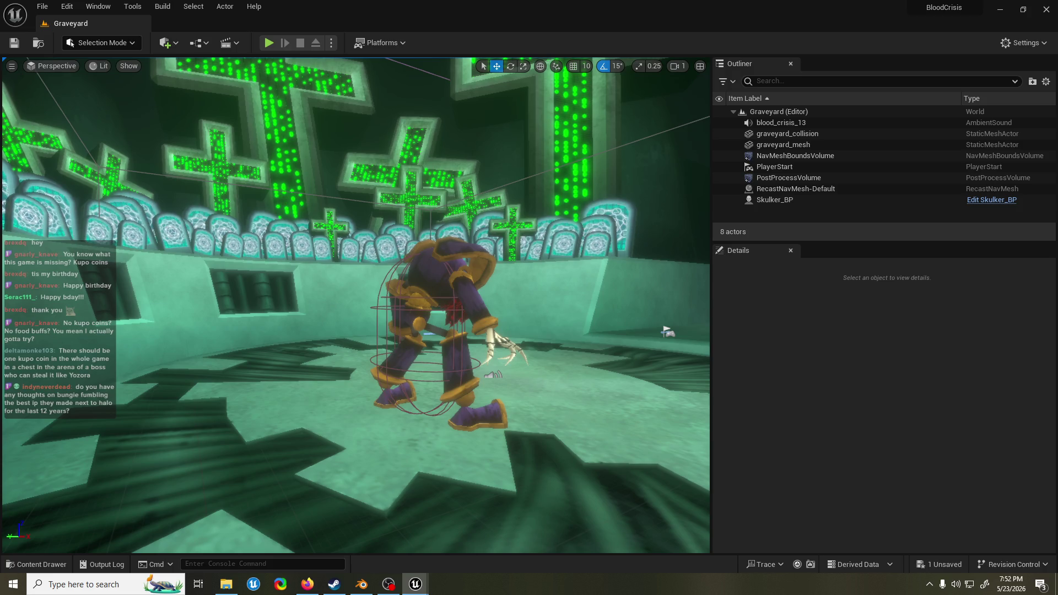
key(ctrl+s)
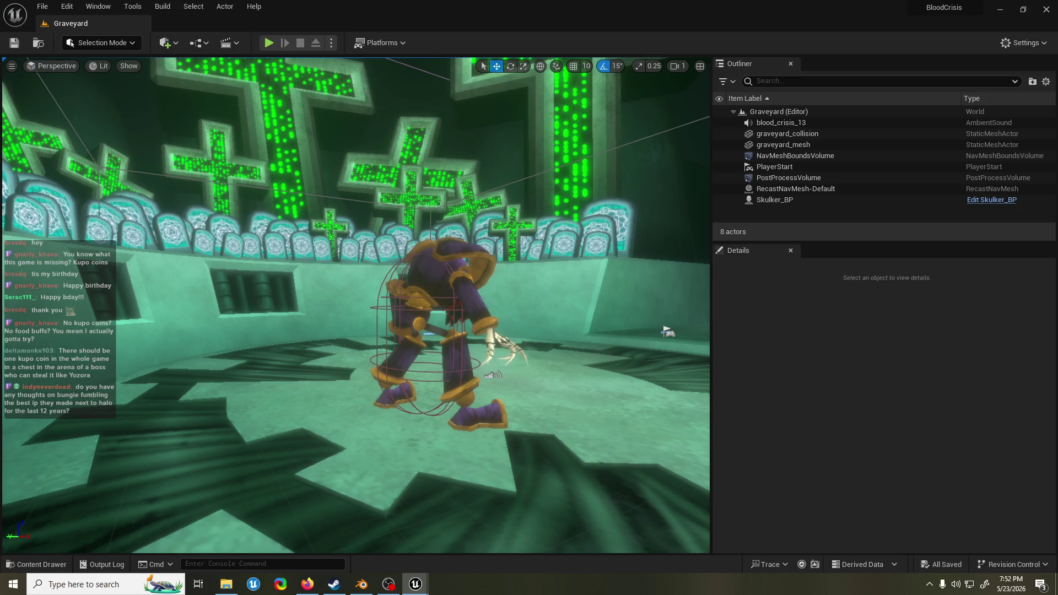
- Run a short second play-test of the Skulker, then start a third session
click(272, 48)
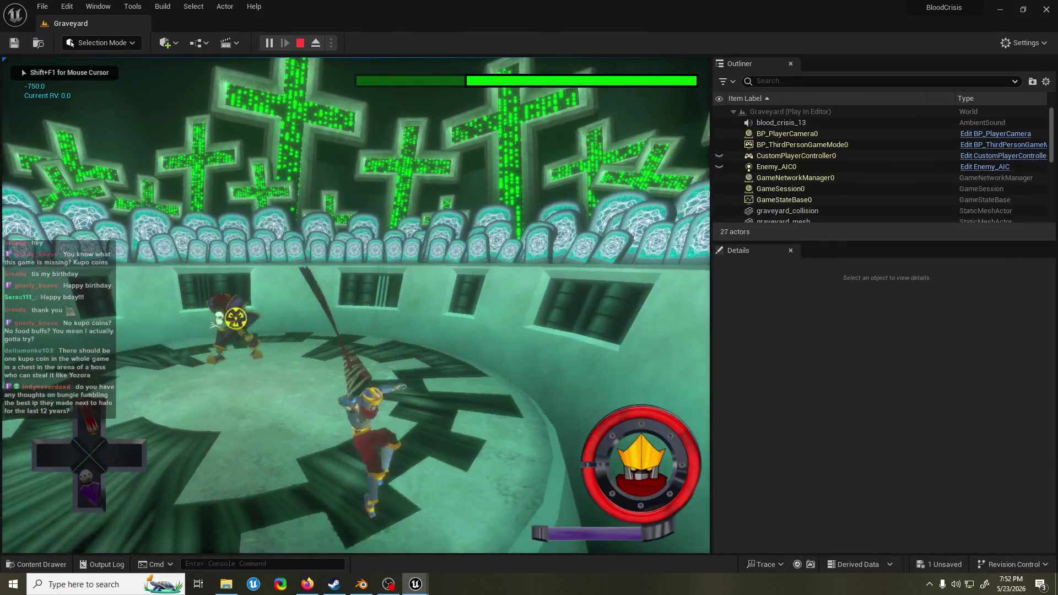
key(Escape)
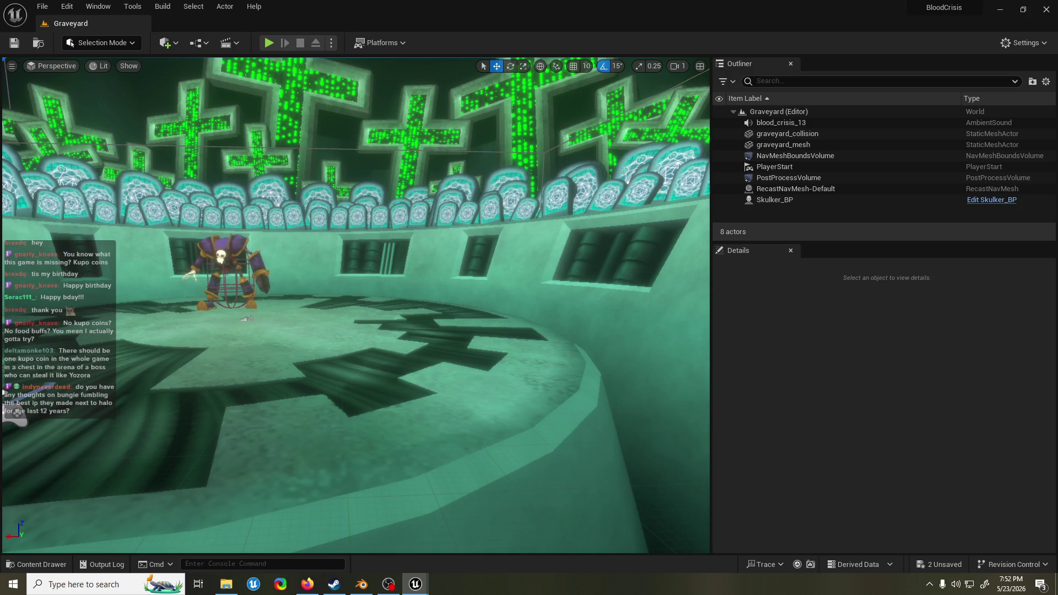
click(269, 43)
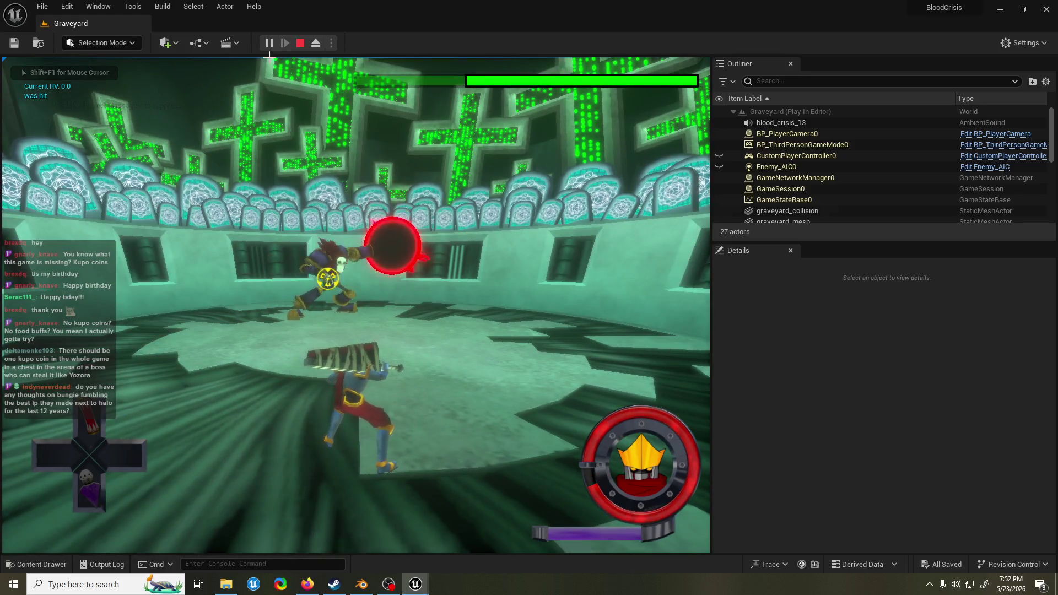
- End the current play-test, run and stop another Skulker test, then begin one more
key(Escape)
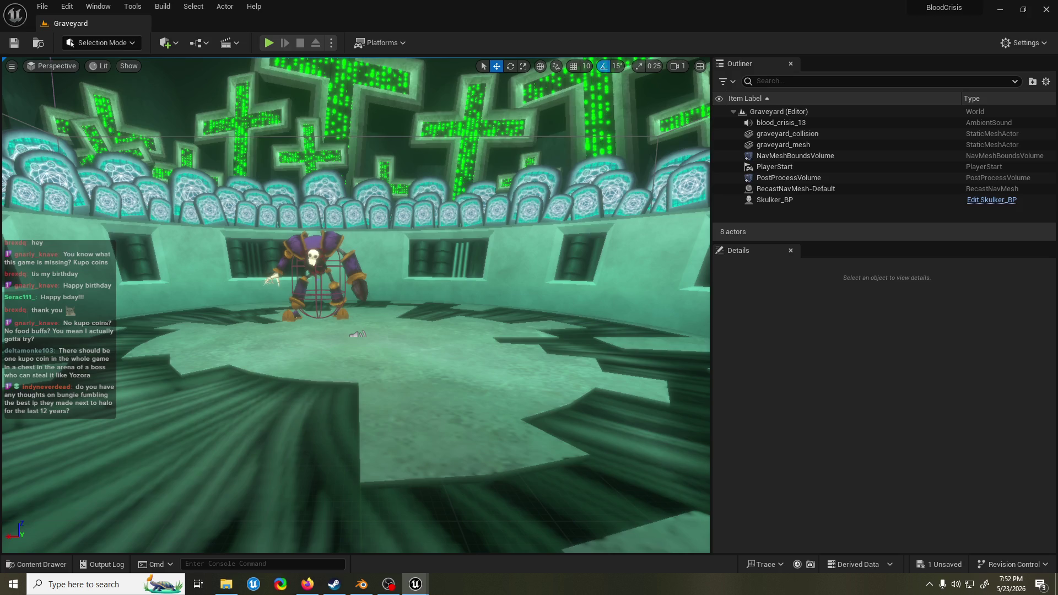
click(269, 43)
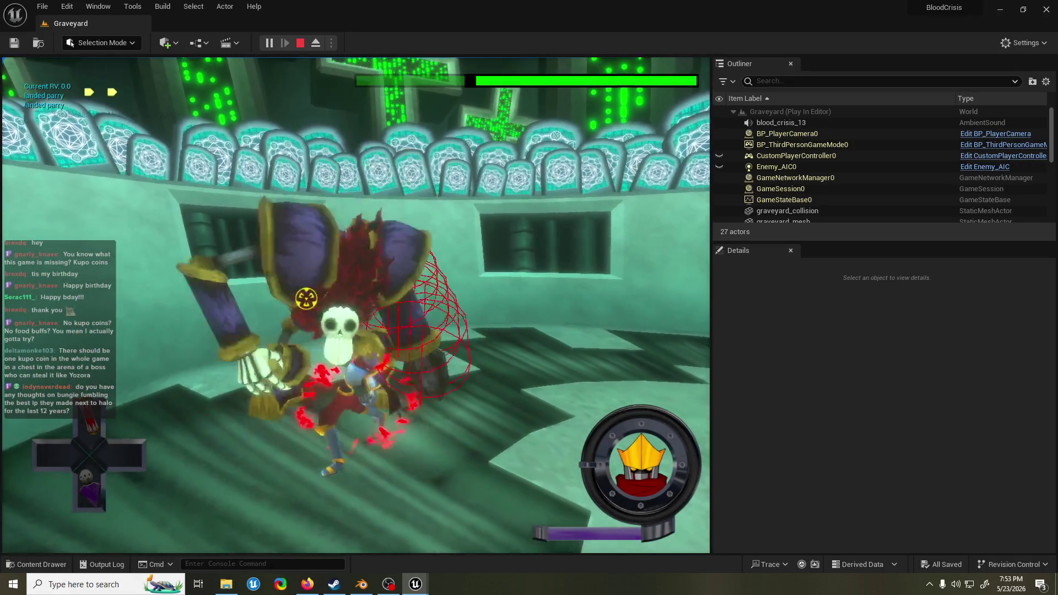
key(Escape)
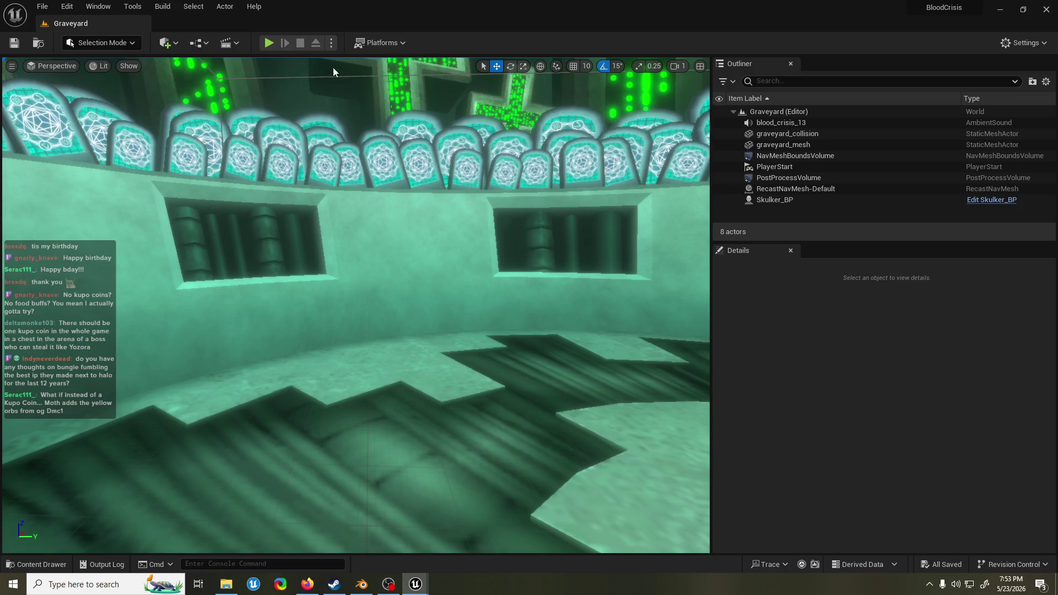
click(274, 41)
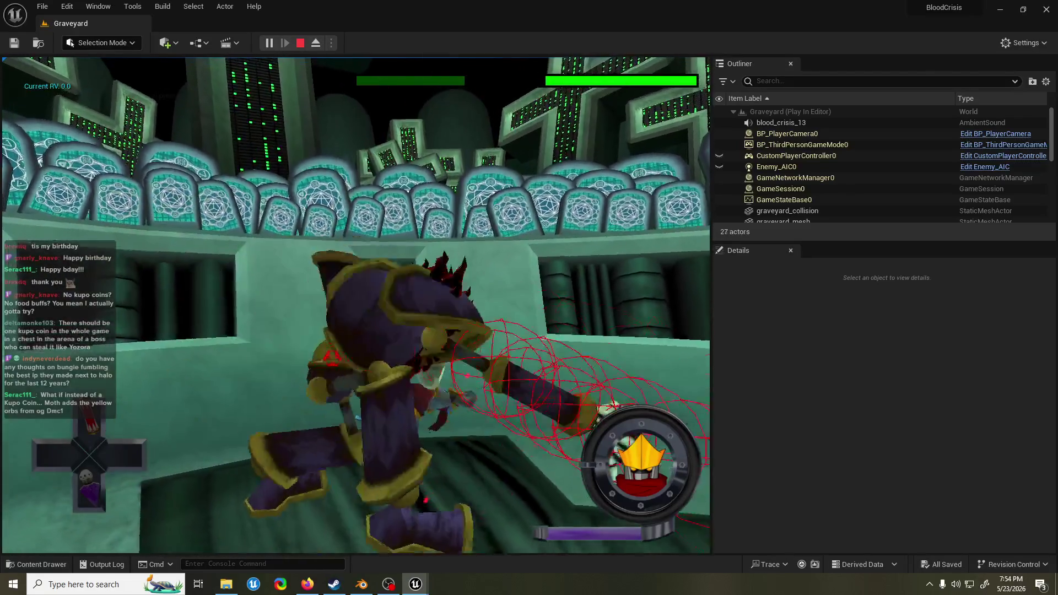
- End the Skulker fight test and save the Graveyard level
key(Escape)
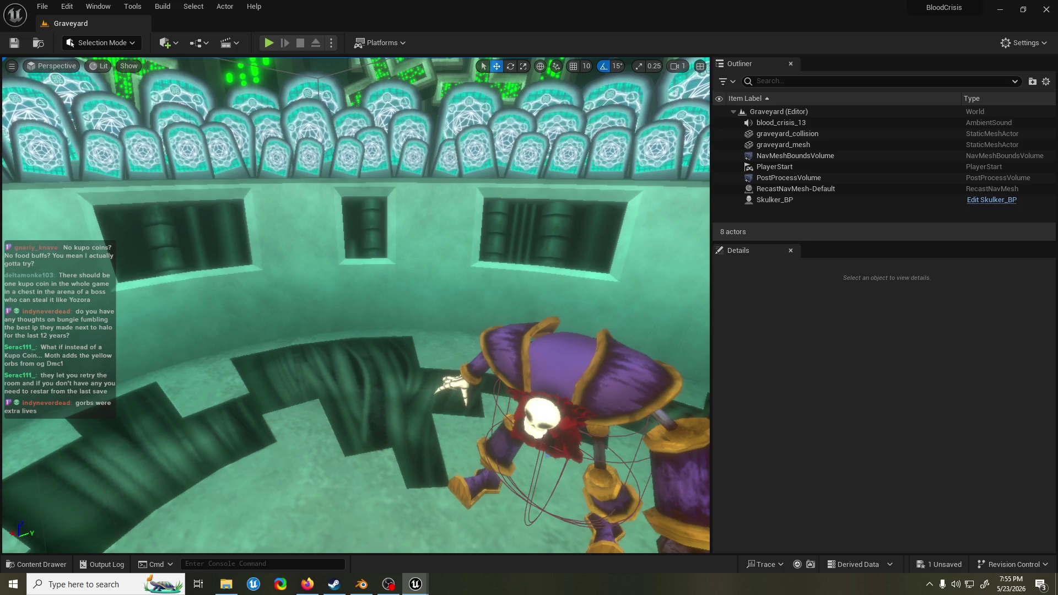
key(ctrl+s)
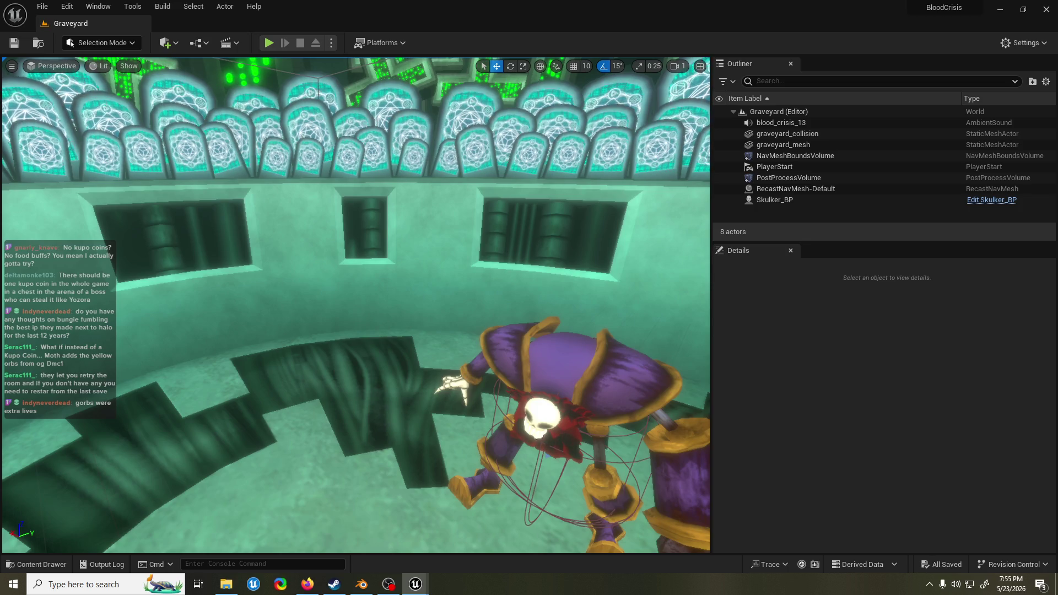